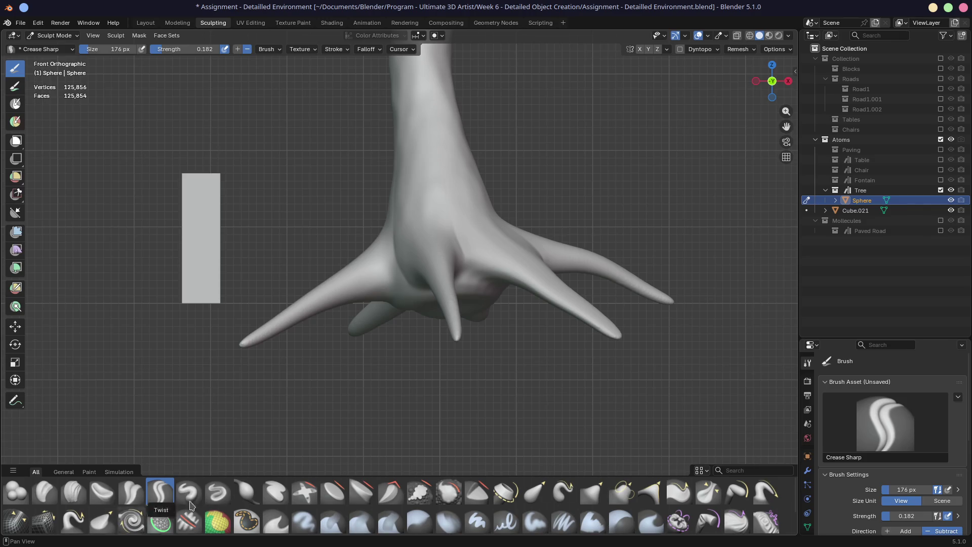
- Switch to the Grab brush at 370 px radius and reshape the left and right roots
click(593, 491)
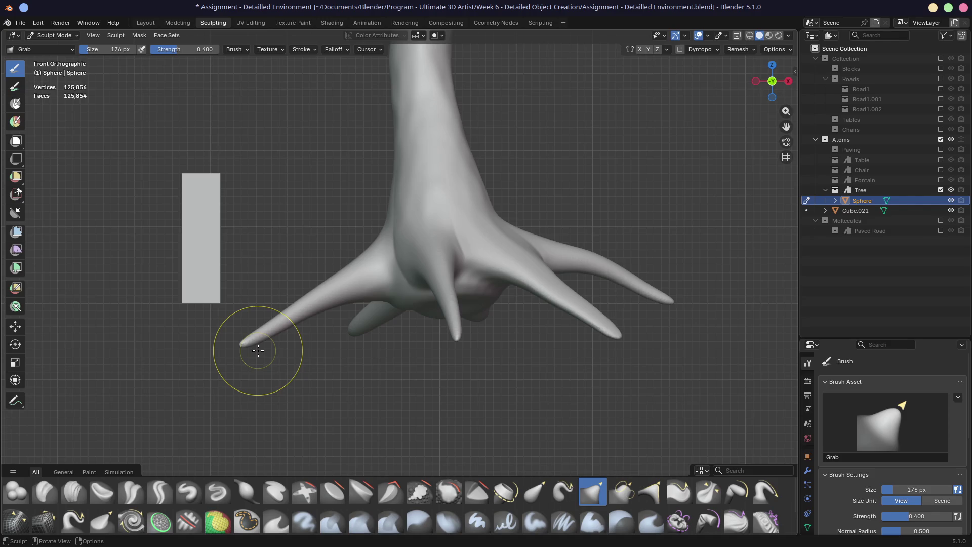
key(f)
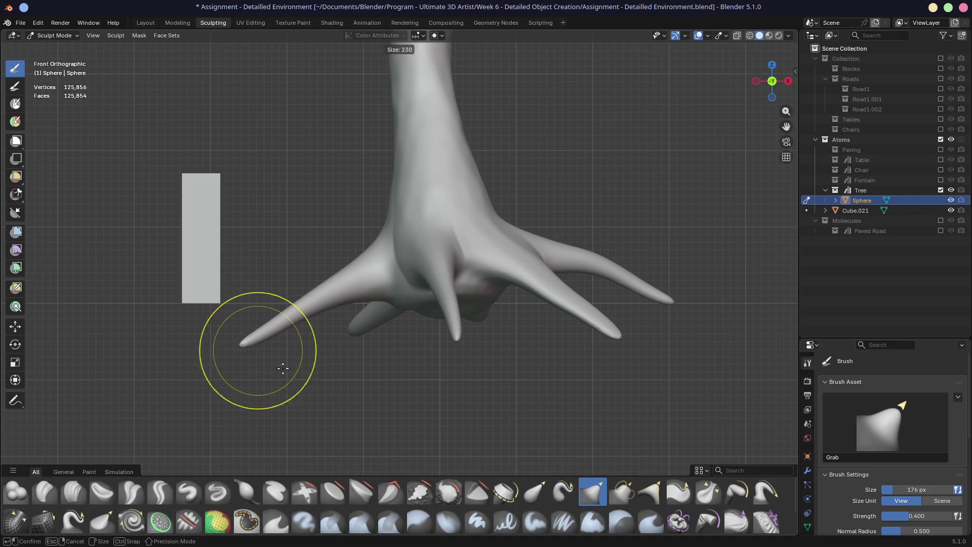
click(257, 330)
mouse_move(256, 330)
mouse_down()
mouse_move(260, 301)
mouse_move(228, 315)
mouse_move(248, 313)
mouse_up()
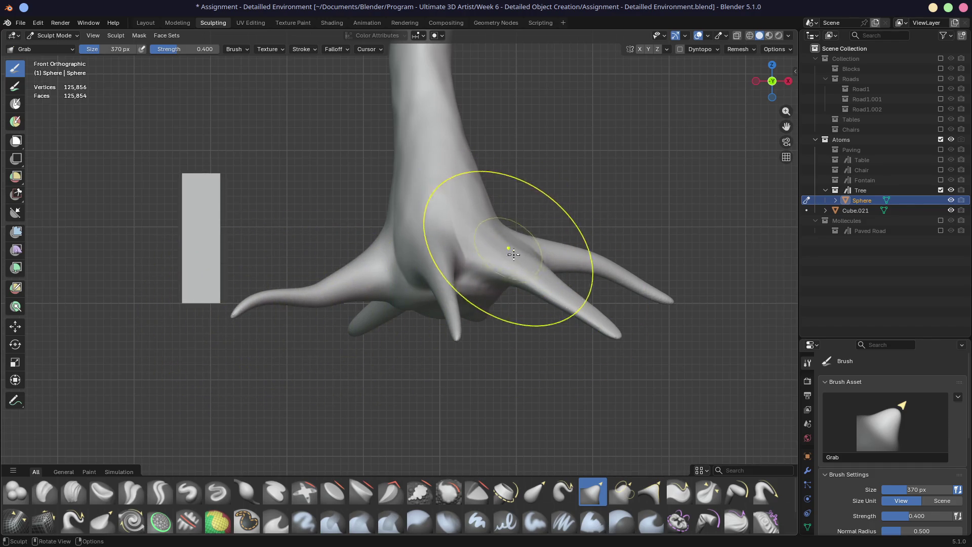
mouse_move(600, 284)
mouse_down()
mouse_move(595, 299)
mouse_move(566, 286)
mouse_move(615, 310)
mouse_move(668, 319)
mouse_up()
mouse_move(599, 334)
mouse_down()
mouse_move(599, 319)
mouse_move(615, 315)
mouse_up()
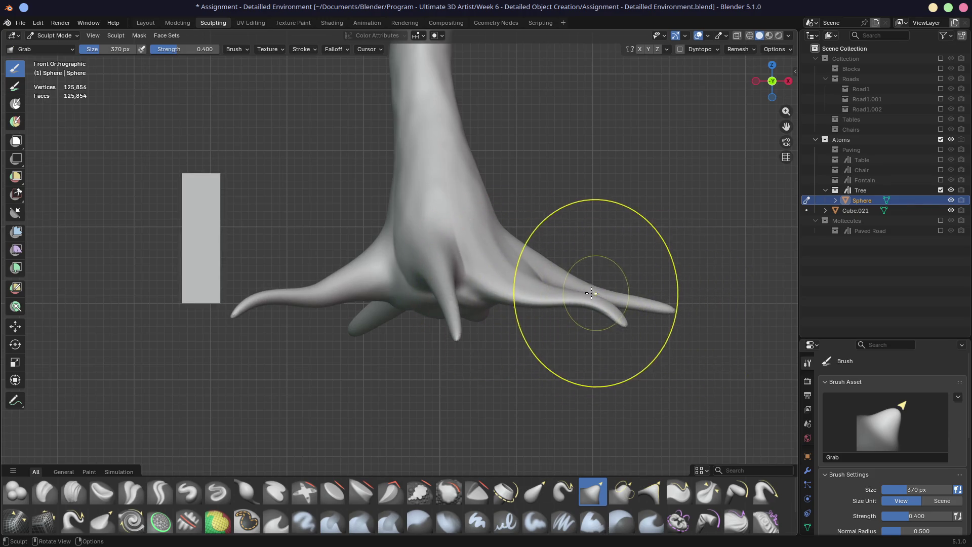
- From the right-side view, stretch the left root longer and lower and reshape the trunk base
key(KP_3)
mouse_move(283, 278)
mouse_down()
mouse_move(252, 326)
mouse_move(209, 315)
mouse_up()
drag(209, 315, 196, 320)
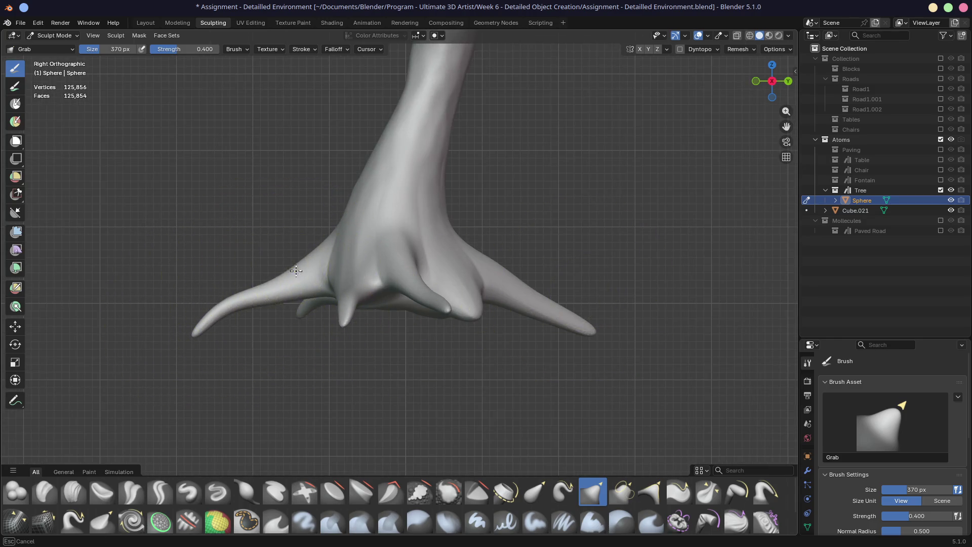
drag(404, 268, 422, 284)
middle_drag(423, 285, 325, 282)
mouse_move(324, 283)
mouse_down()
mouse_move(311, 303)
mouse_move(308, 293)
mouse_up()
drag(307, 294, 325, 318)
drag(324, 317, 364, 350)
middle_drag(364, 349, 416, 331)
- Touch up the trunk base and save the file
key(ctrl+s)
drag(417, 330, 379, 326)
mouse_move(380, 326)
middle_down()
mouse_move(560, 330)
mouse_move(538, 282)
mouse_move(495, 276)
middle_up()
key(ctrl+s)
- Exclude the Atoms collection and include the main environment Collection to reveal the park
click(941, 140)
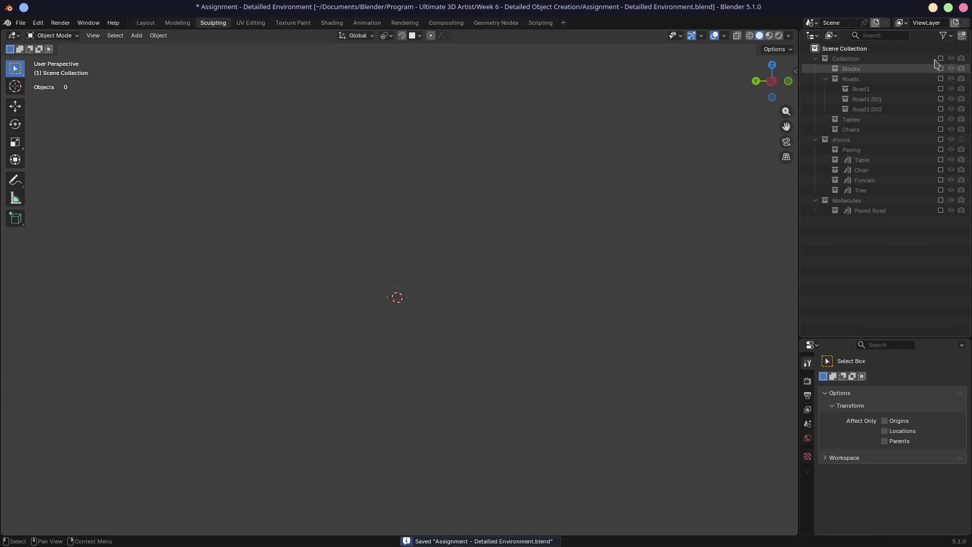
click(941, 58)
mouse_move(397, 293)
middle_down()
mouse_move(428, 310)
mouse_move(410, 292)
mouse_move(445, 298)
mouse_move(487, 269)
mouse_move(397, 268)
middle_up()
scroll(410, 293, down, 5)
middle_drag(278, 268, 335, 256)
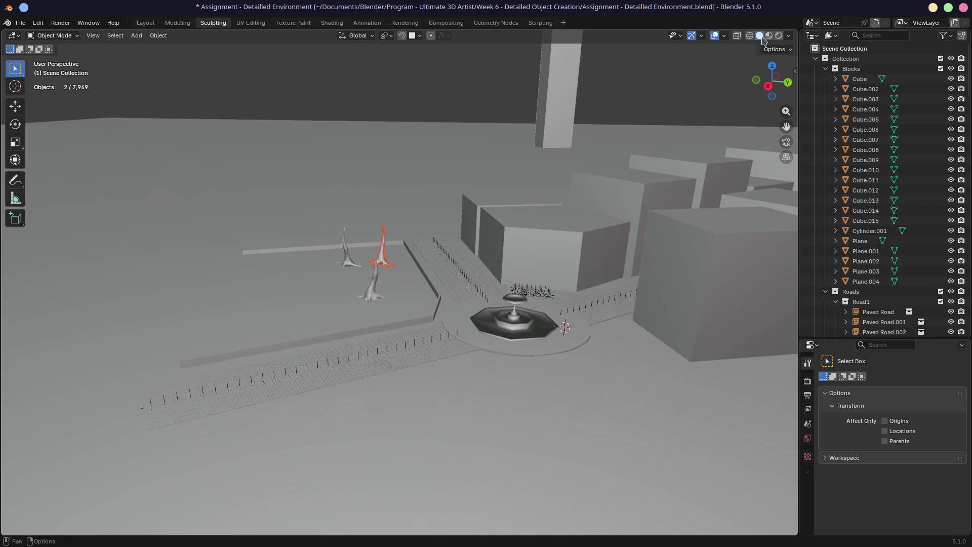
mouse_move(542, 203)
middle_down()
mouse_move(582, 200)
mouse_move(549, 205)
middle_up()
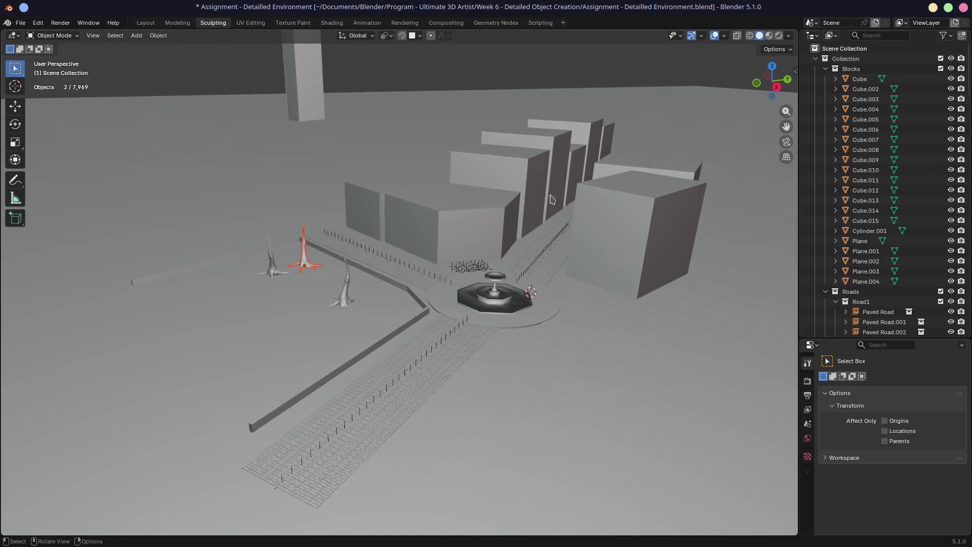
- Set the viewport Object Color to Random and select the fountain
click(788, 36)
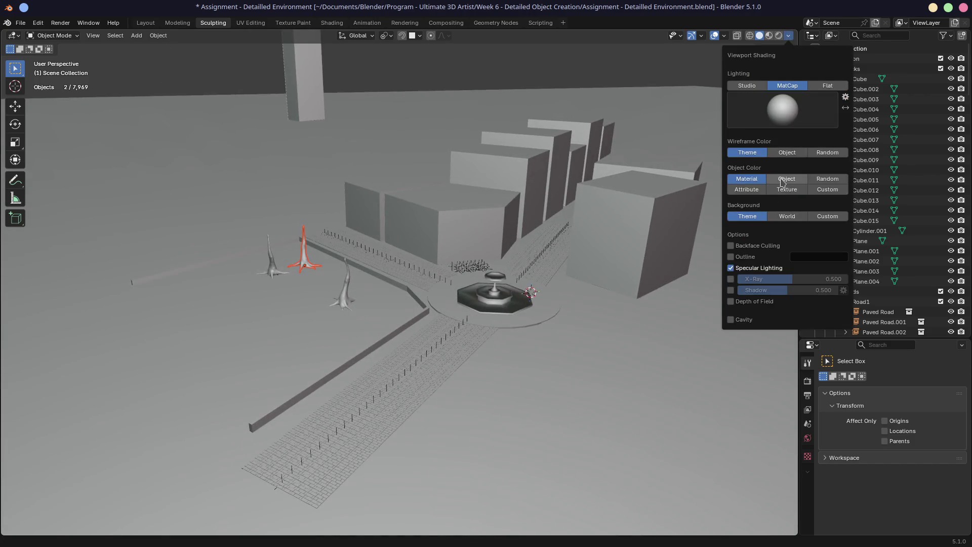
click(828, 179)
mouse_move(486, 251)
middle_down()
mouse_move(516, 298)
mouse_move(556, 236)
mouse_move(539, 236)
mouse_move(533, 325)
middle_up()
click(527, 338)
drag(836, 338, 836, 231)
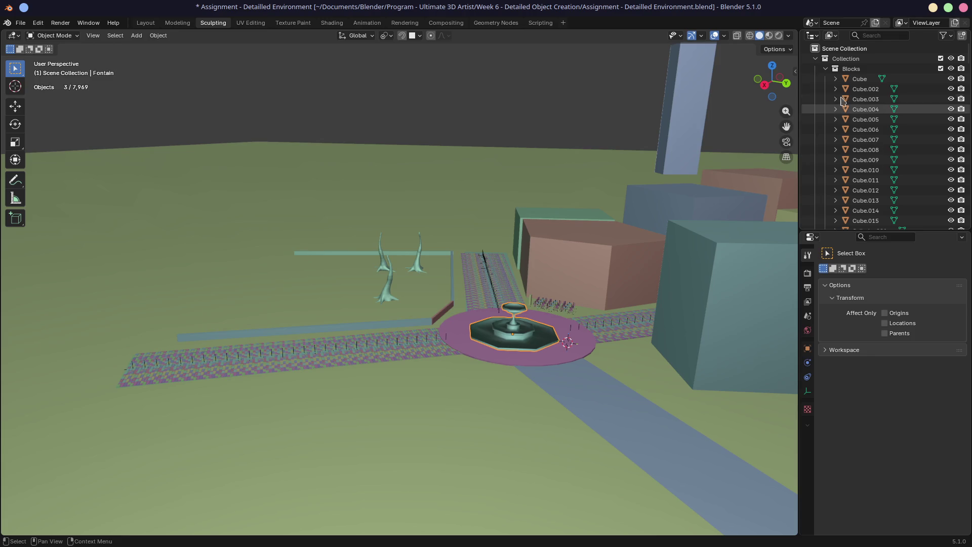
- Collapse the Blocks and main collections and turn on the Face Orientation overlay
click(826, 69)
click(816, 59)
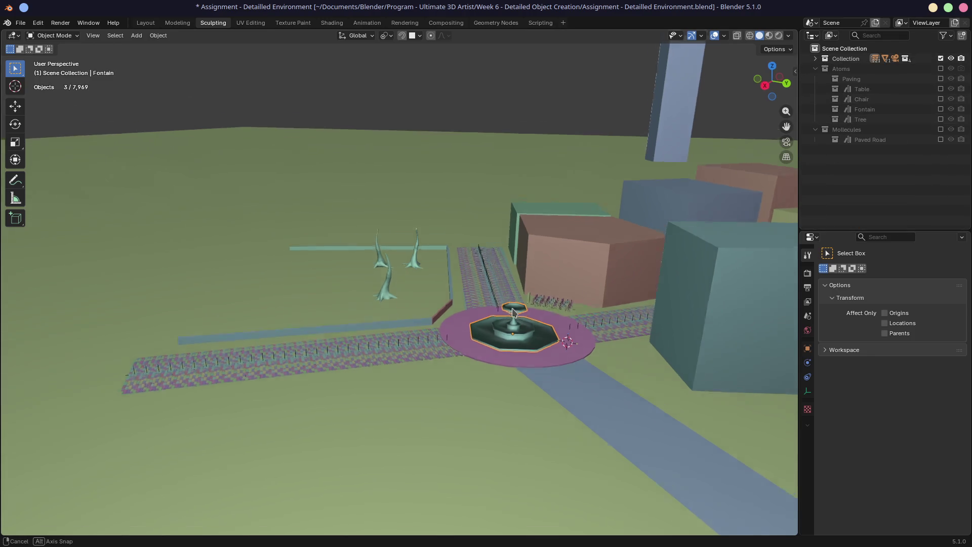
middle_drag(507, 314, 519, 324)
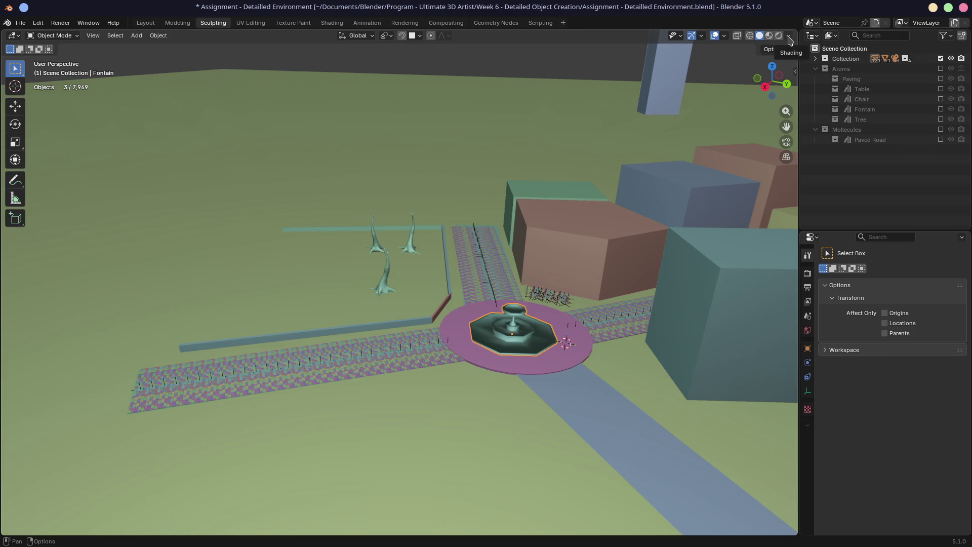
click(789, 36)
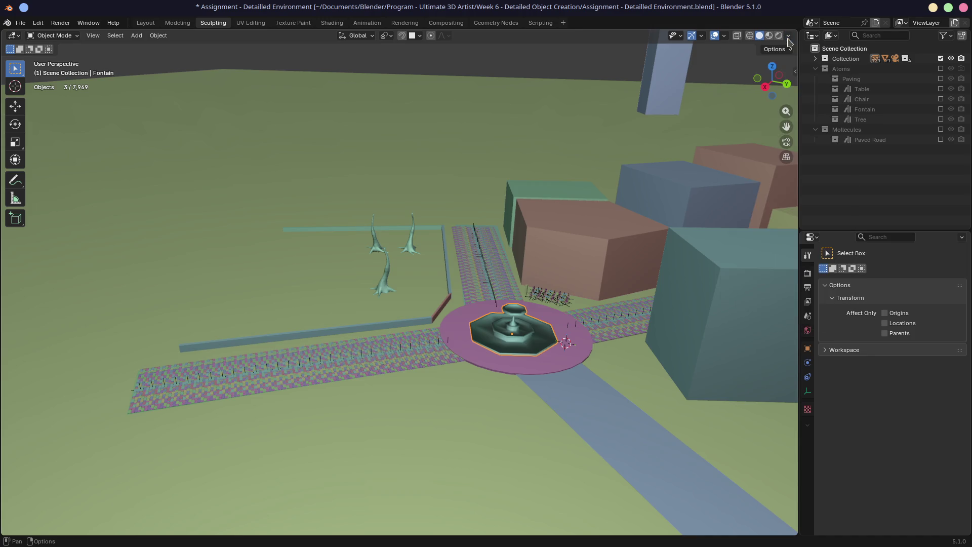
click(725, 36)
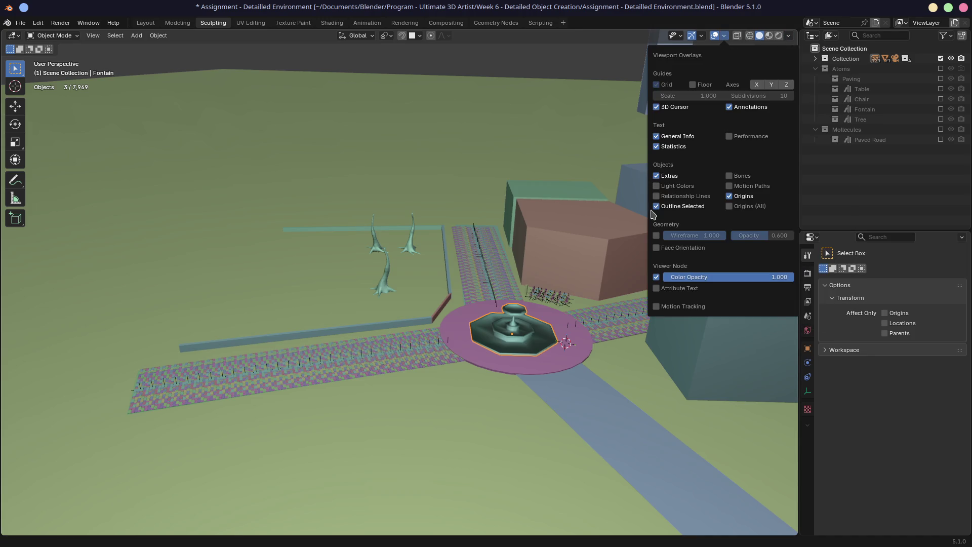
click(657, 247)
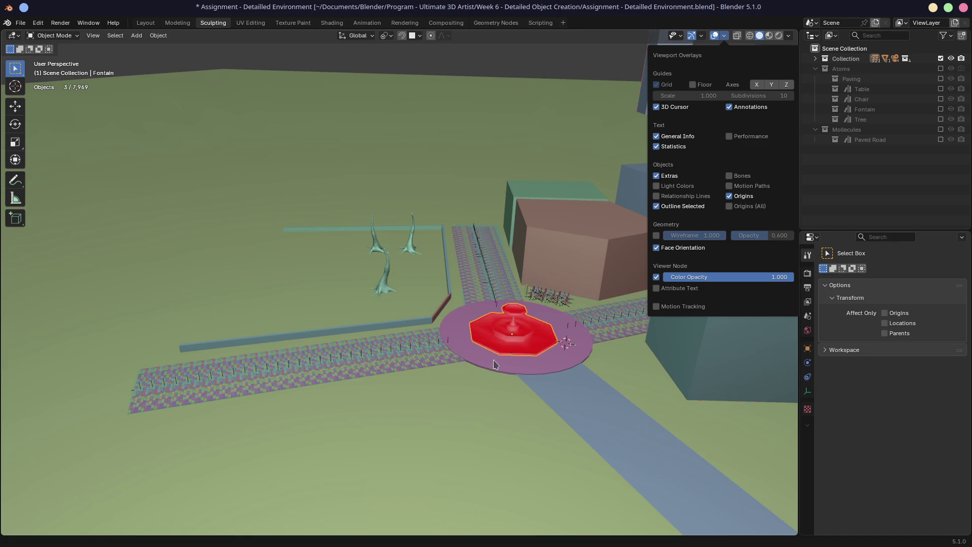
- Inspect the red fountain faces, then exclude the main environment Collection
mouse_move(477, 346)
middle_down()
mouse_move(469, 350)
mouse_move(534, 325)
mouse_move(552, 258)
middle_up()
scroll(411, 386, up, 2)
mouse_move(464, 382)
middle_down()
mouse_move(539, 319)
mouse_move(490, 421)
middle_up()
middle_drag(544, 291, 542, 294)
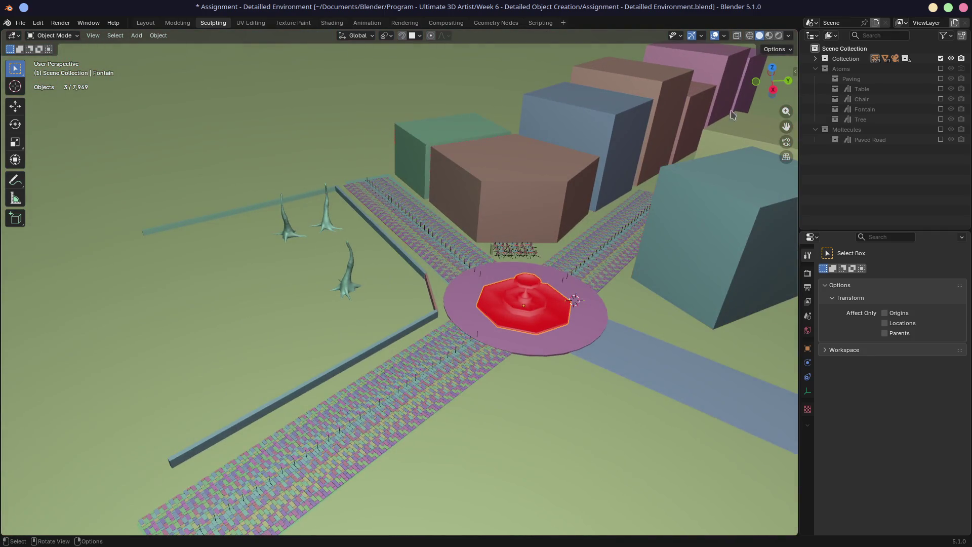
click(941, 58)
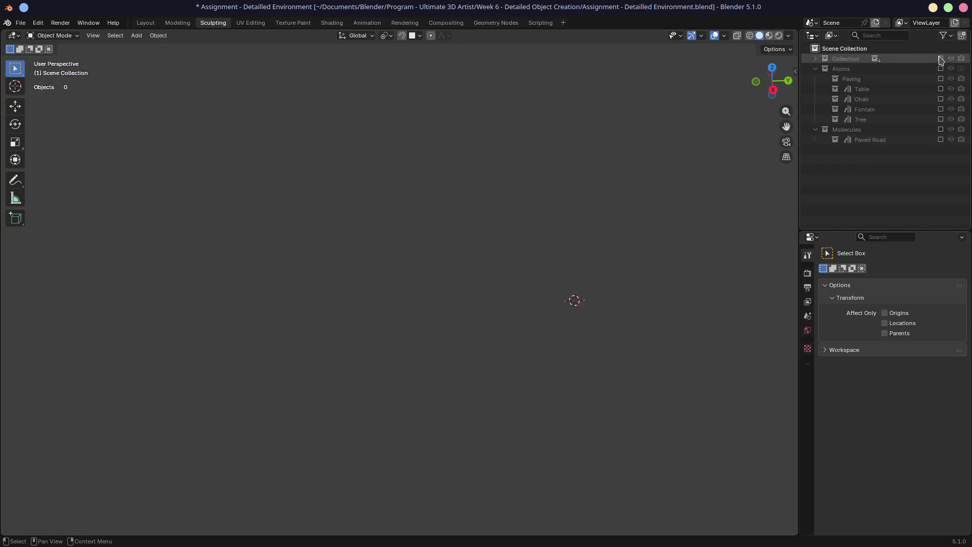
- Show only the Fontain collection, select Cube.020 and expand its Screw modifier's Normals settings
click(941, 108)
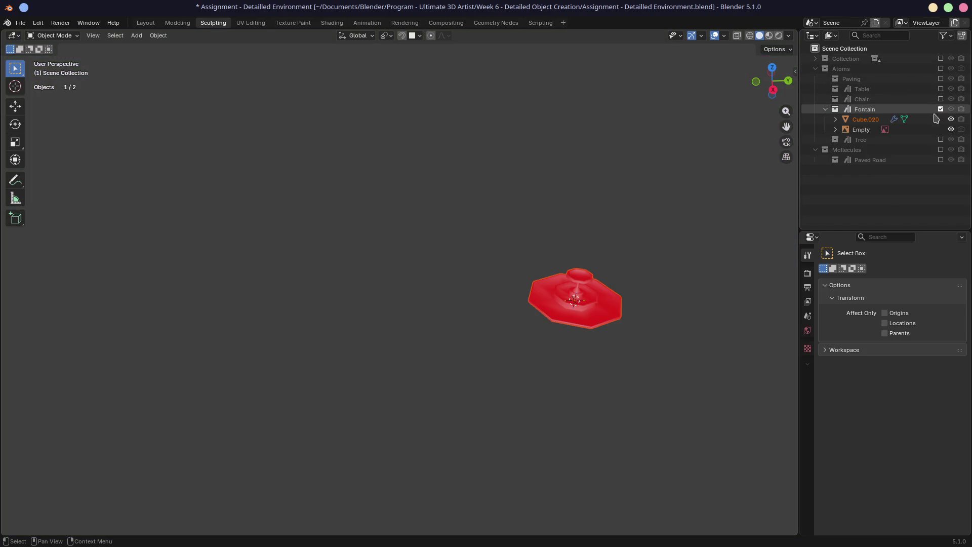
click(866, 119)
click(808, 364)
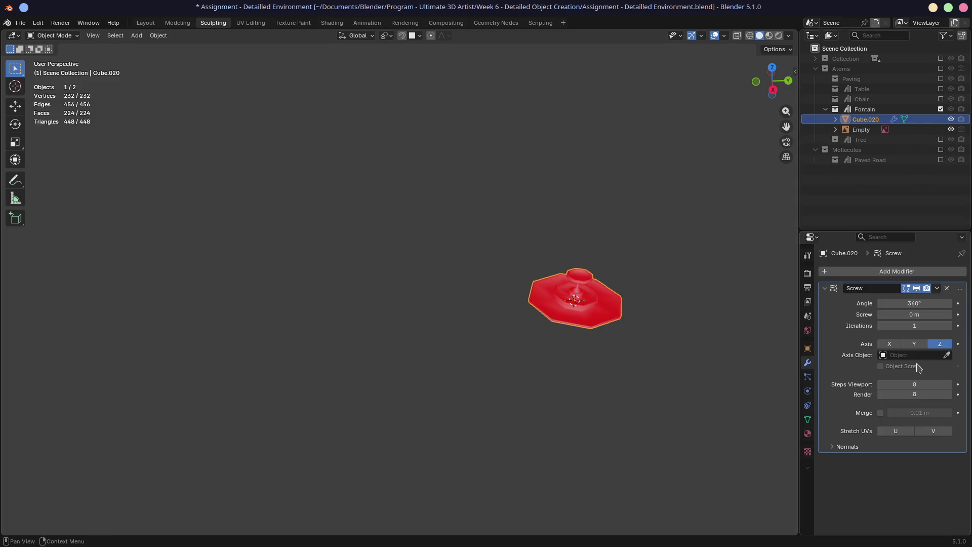
click(836, 446)
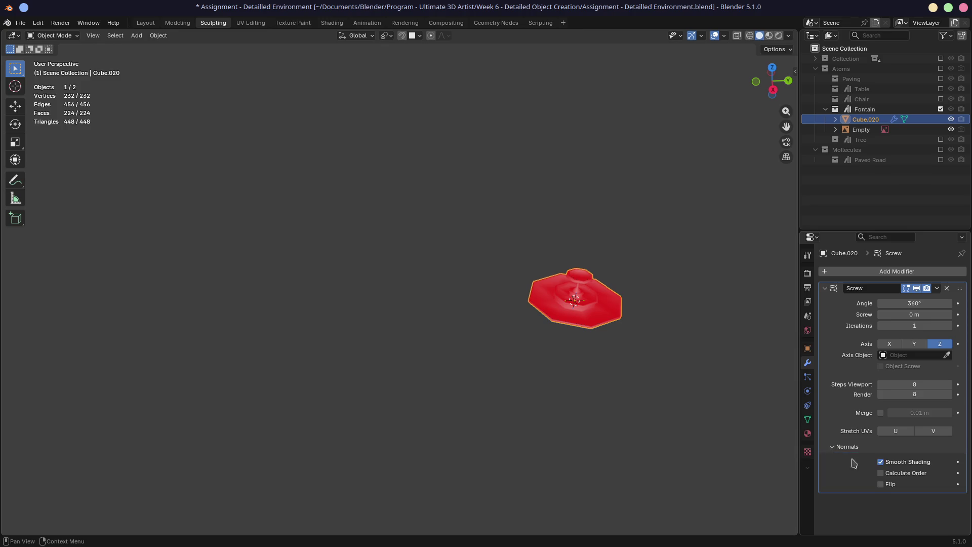
click(881, 474)
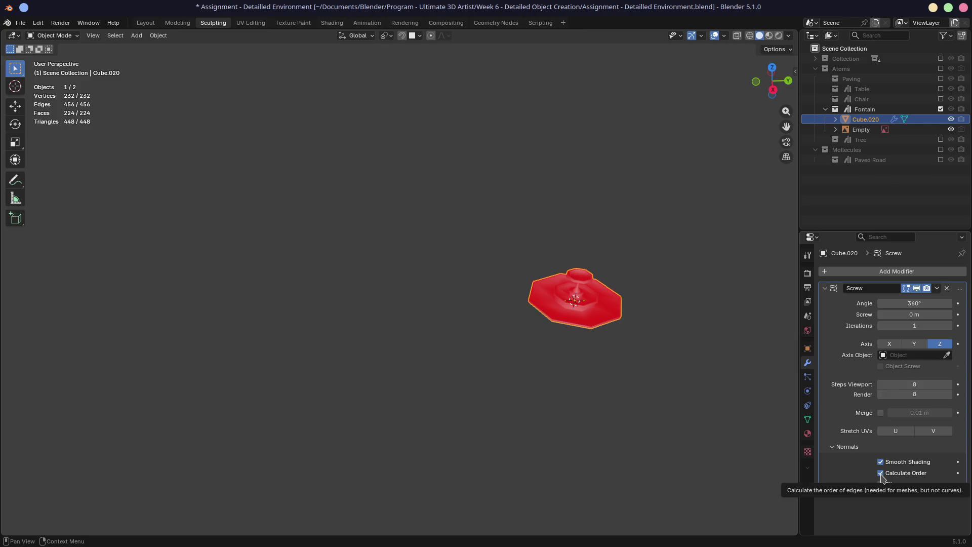
click(881, 474)
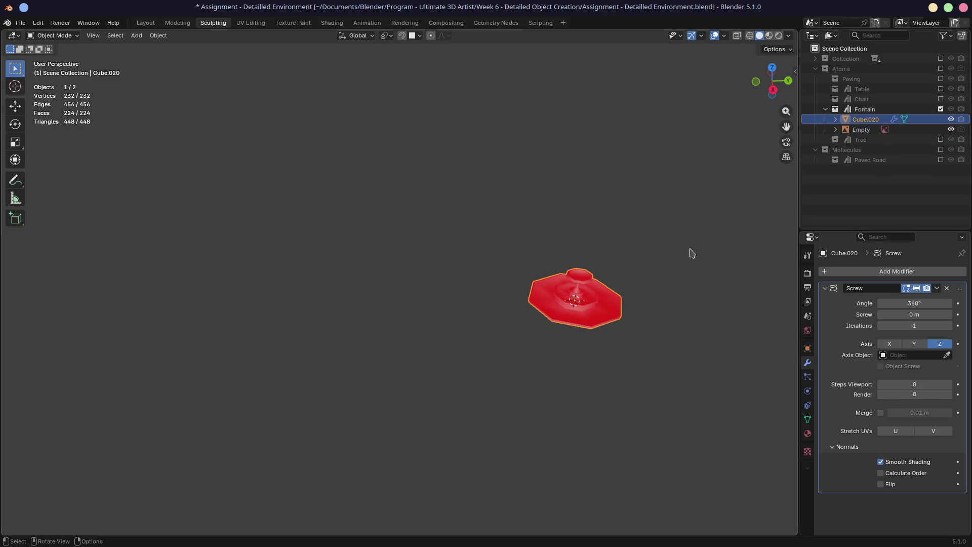
- Enable Flip on the Screw normals, inspect the teal fountain, then exclude the Fontain collection
key(KP_Decimal)
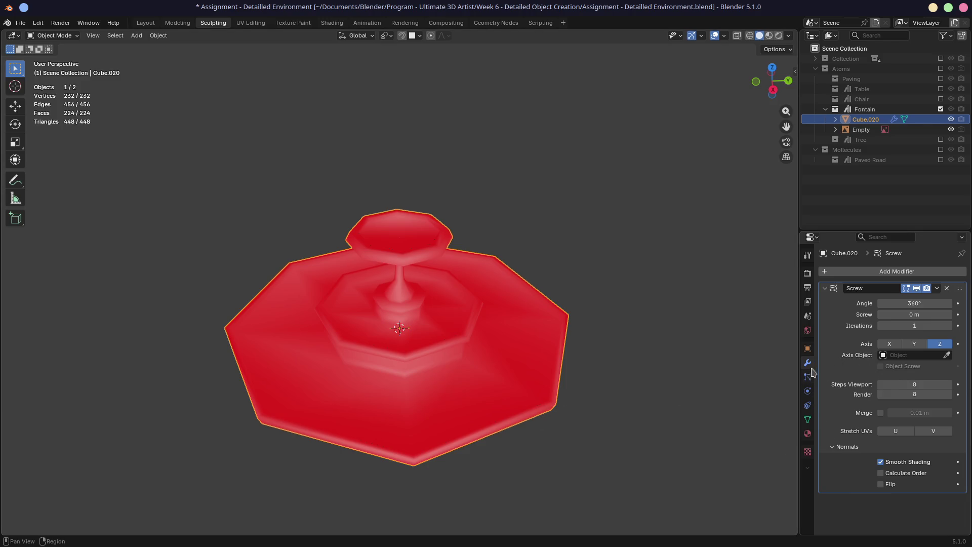
click(882, 484)
mouse_move(563, 446)
middle_down()
mouse_move(565, 378)
mouse_move(562, 397)
middle_up()
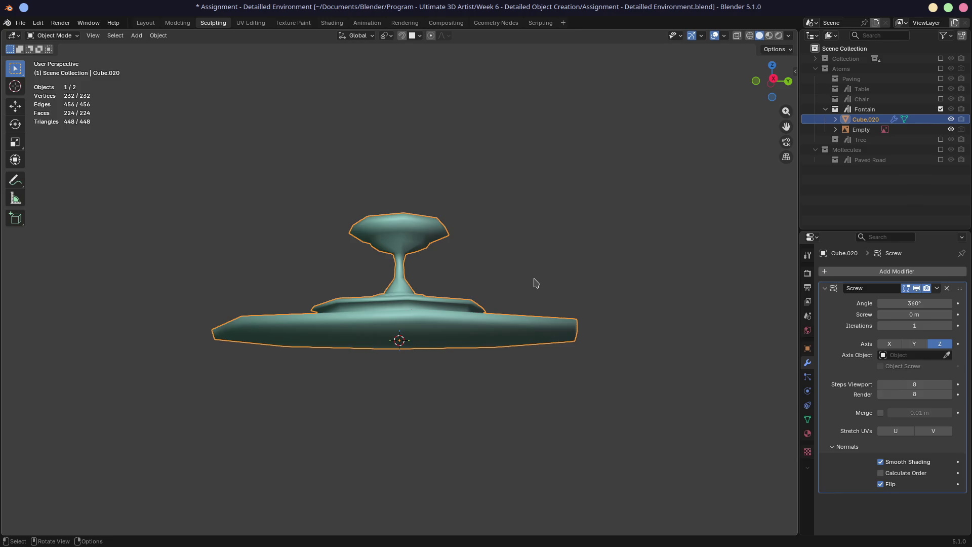
middle_drag(558, 265, 539, 296)
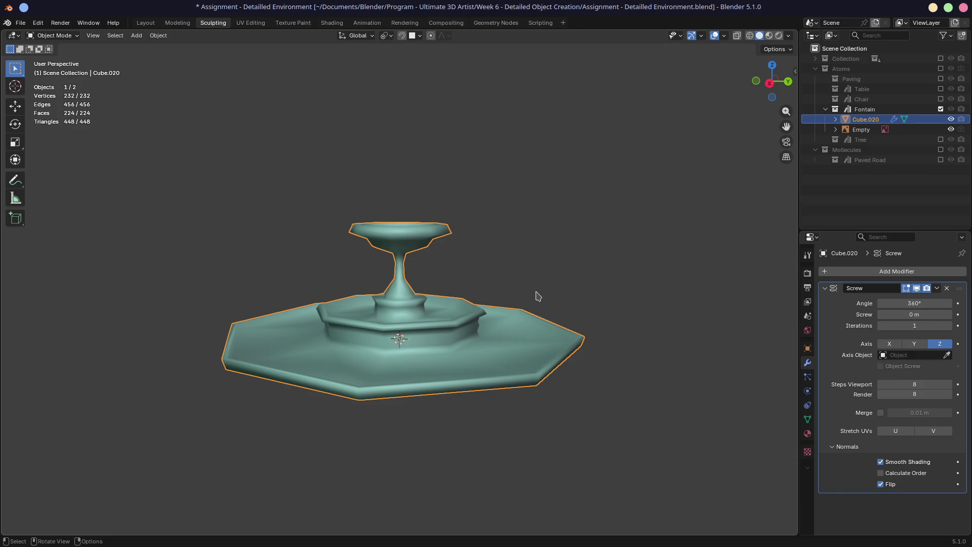
mouse_move(633, 256)
middle_down()
mouse_move(627, 263)
mouse_move(832, 206)
middle_up()
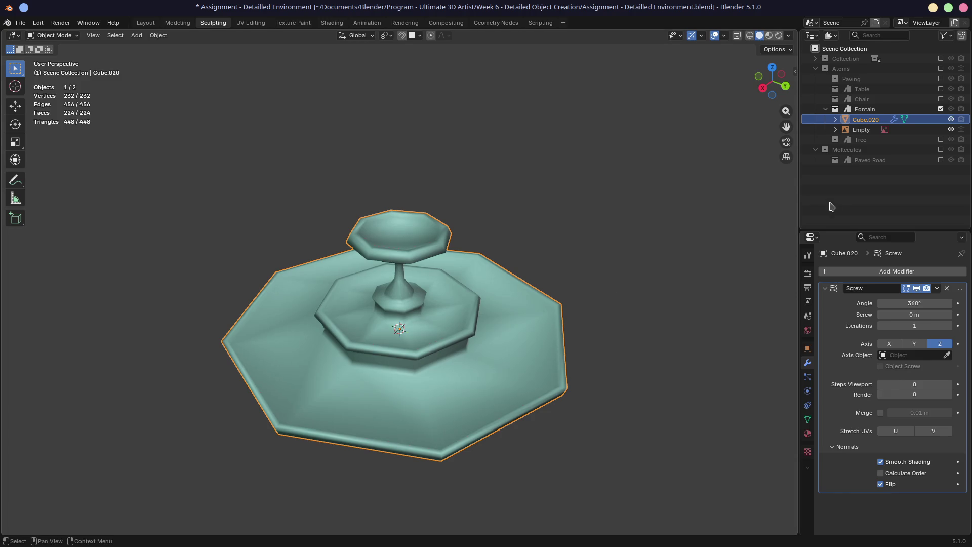
click(941, 109)
click(941, 58)
mouse_move(717, 195)
middle_down()
mouse_move(443, 235)
mouse_move(281, 224)
mouse_move(279, 207)
middle_up()
scroll(336, 185, up, 4)
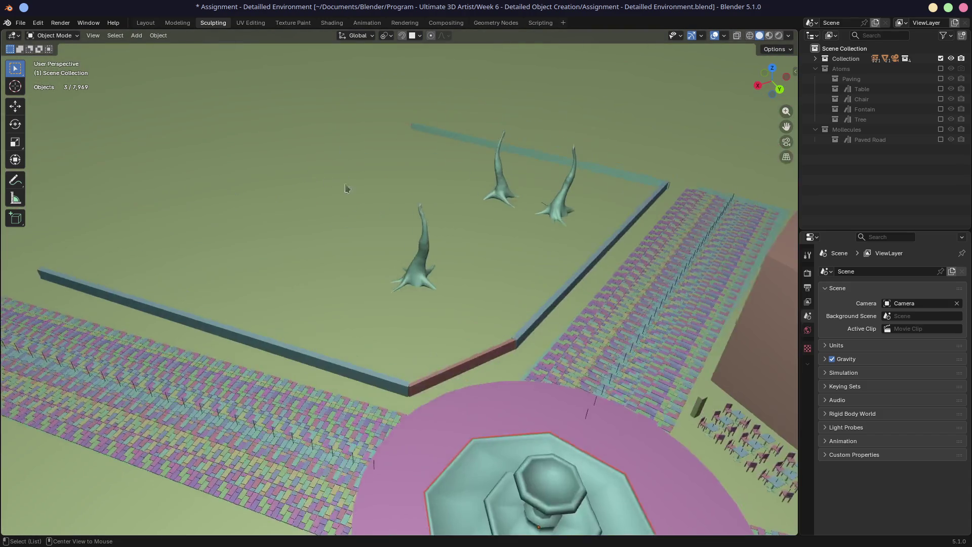
scroll(433, 260, up, 5)
middle_drag(433, 261, 504, 239)
scroll(503, 239, down, 4)
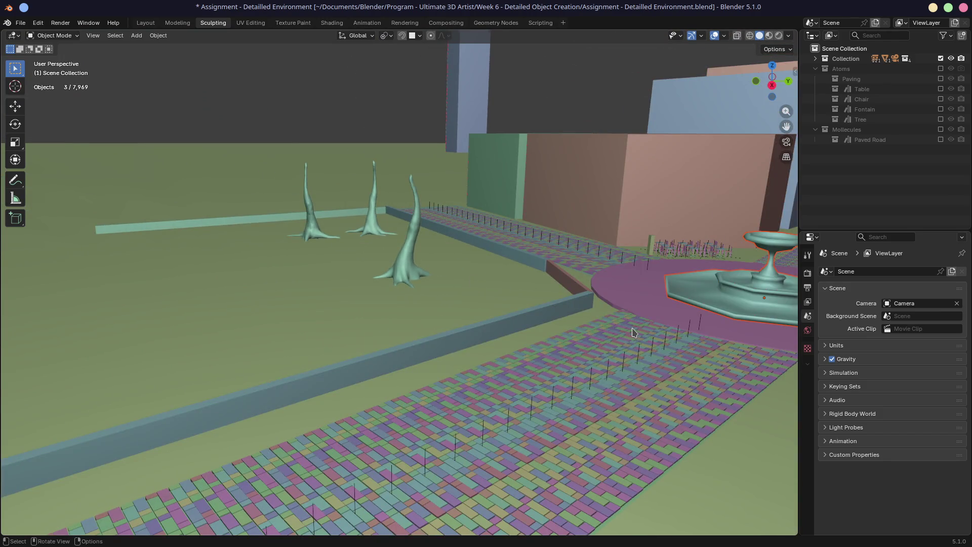
scroll(633, 333, down, 3)
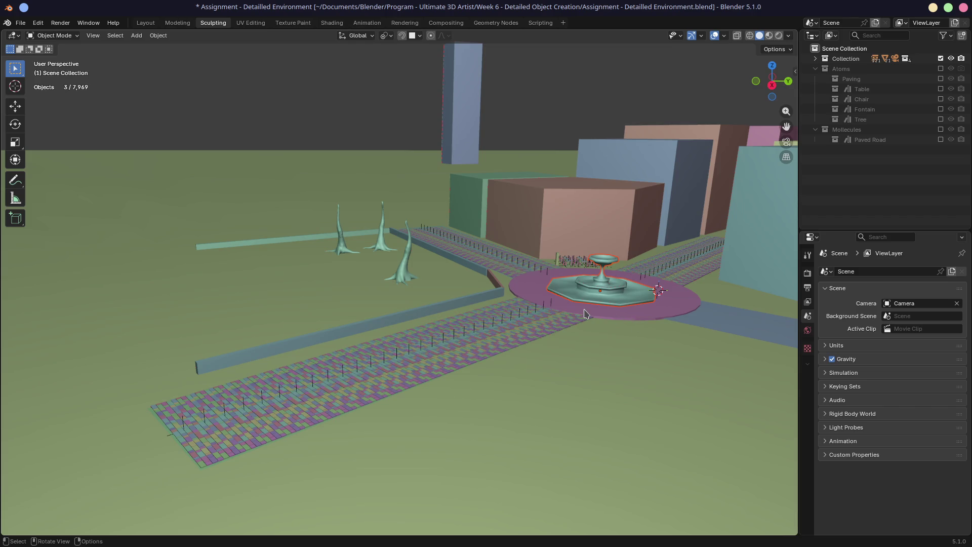
key(alt+Tab)
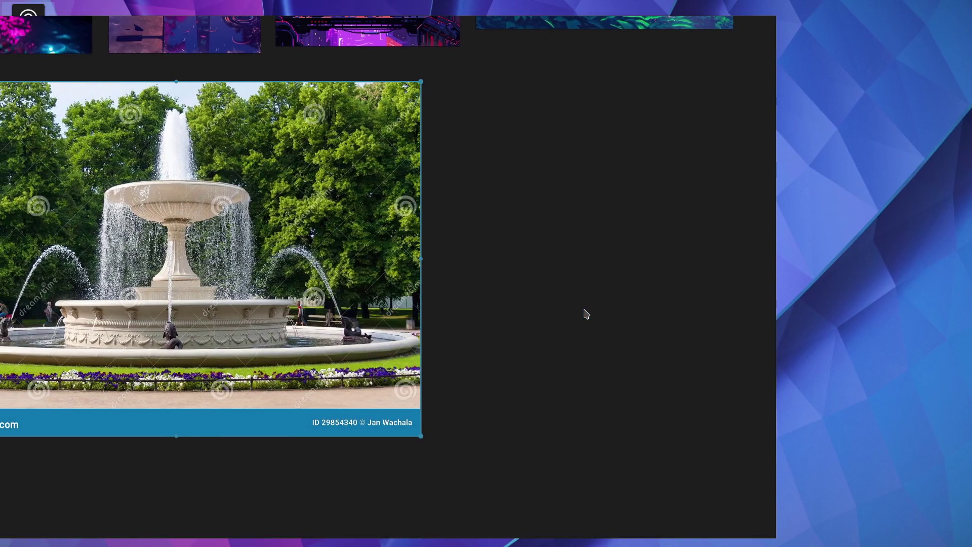
mouse_move(560, 286)
middle_down()
mouse_move(708, 387)
mouse_move(730, 476)
middle_up()
middle_drag(608, 324, 476, 474)
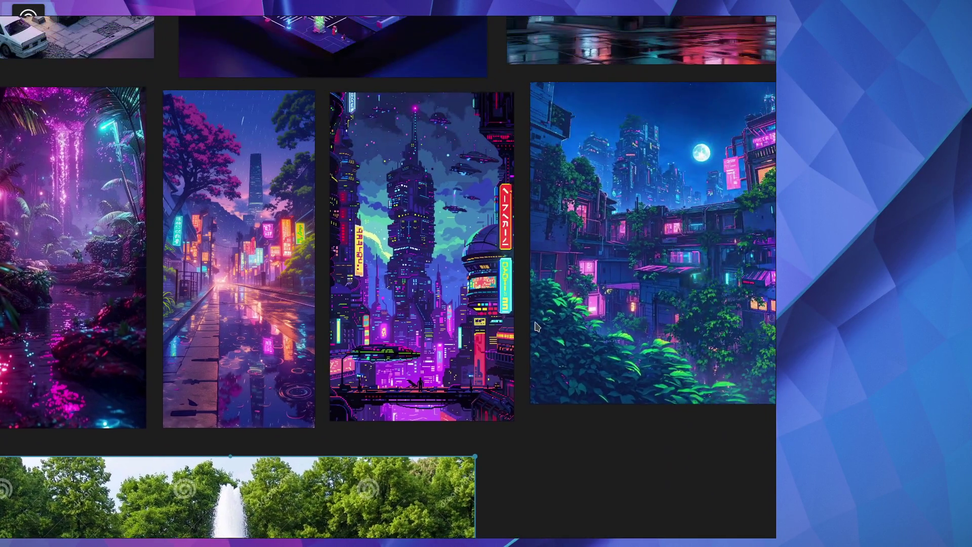
middle_drag(539, 310, 552, 400)
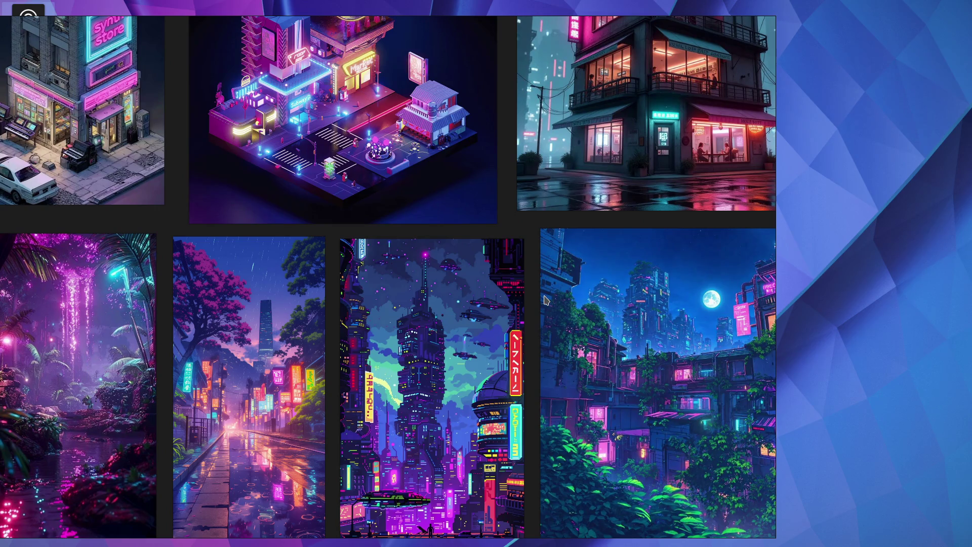
key(alt+Tab)
middle_drag(547, 303, 554, 320)
- Render the park from the zoomed camera view with F12, then switch to the browser
key(KP_0)
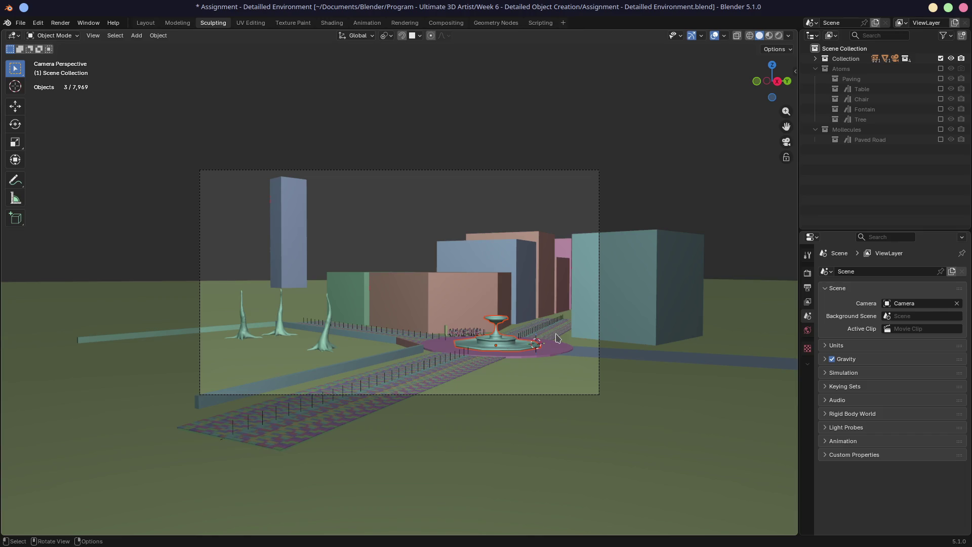
scroll(272, 307, up, 2)
key(F12)
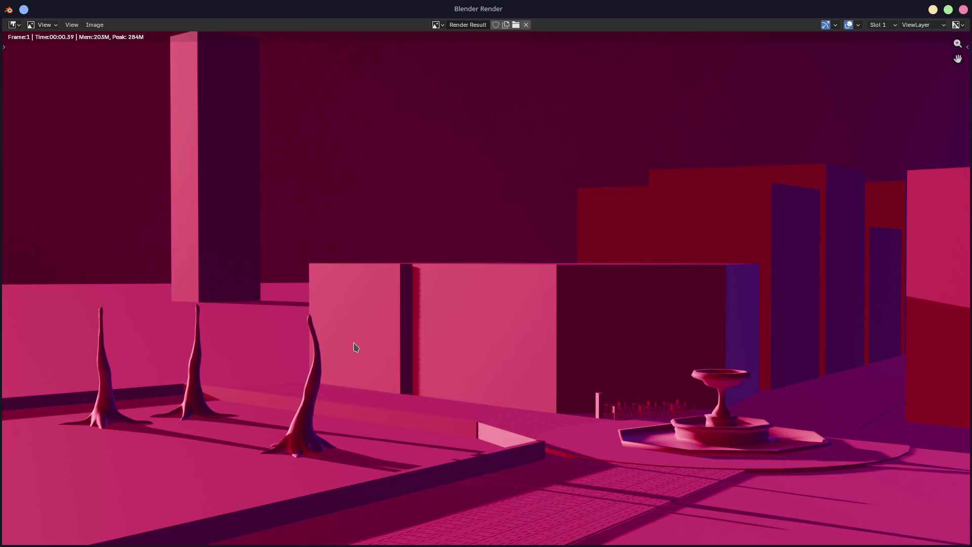
key(alt+Tab)
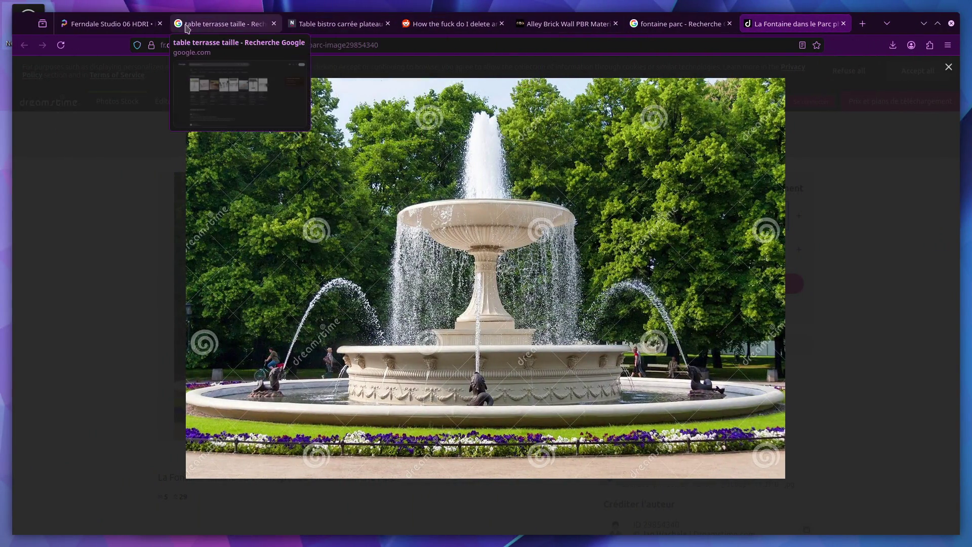
- In a new tab, go to itch.io and open the creator's profile page
click(863, 23)
text(itch.io/)
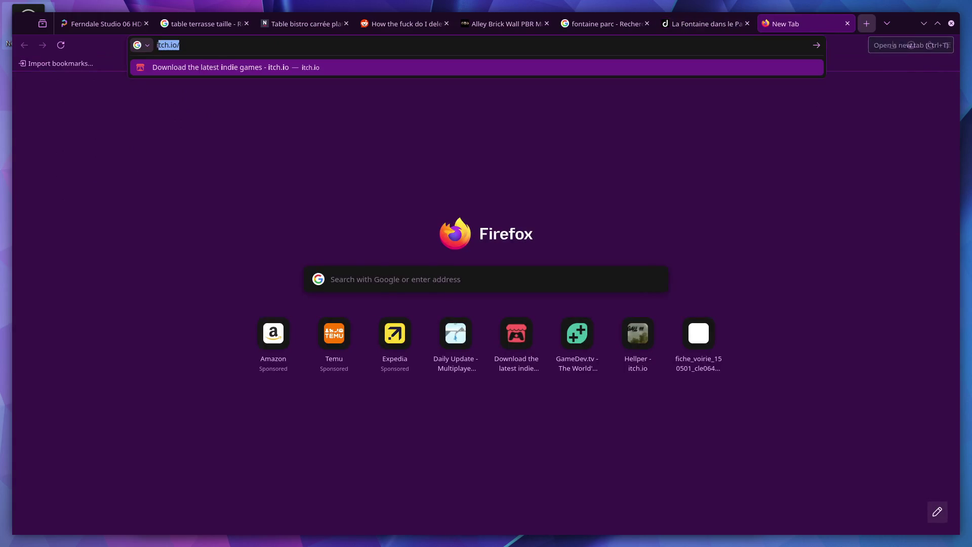
key(Return)
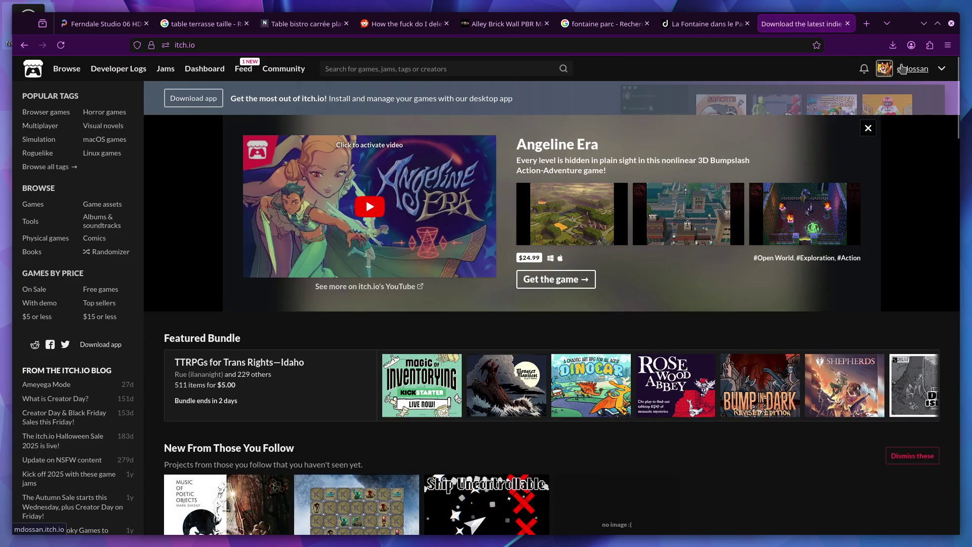
click(884, 69)
scroll(737, 302, down, 1)
scroll(736, 302, down, 5)
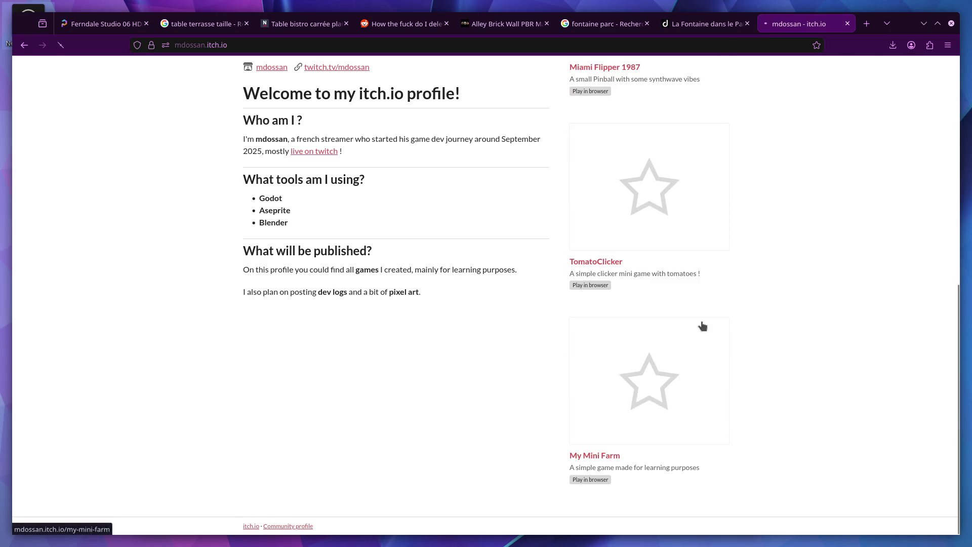
- Play My Mini Farm, walking the character to collect a coin
click(701, 323)
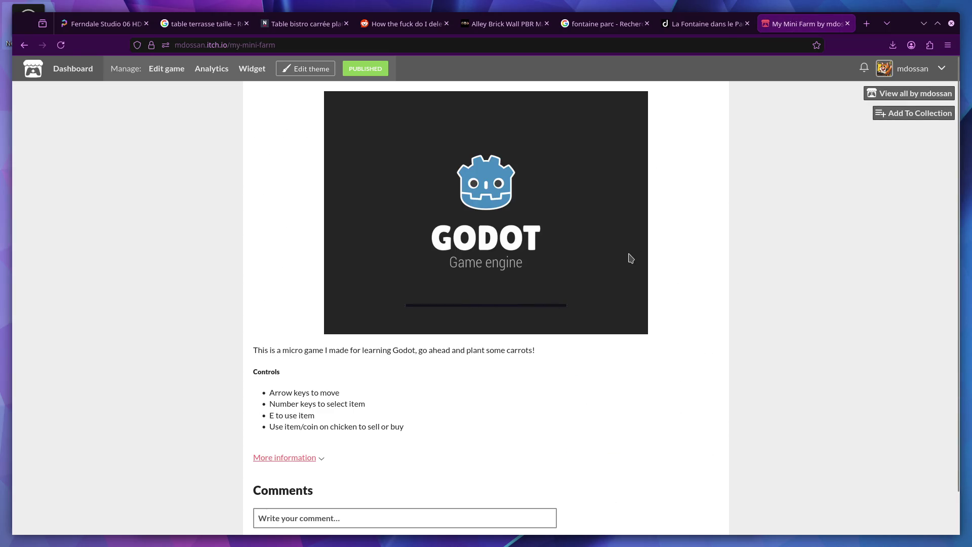
click(555, 256)
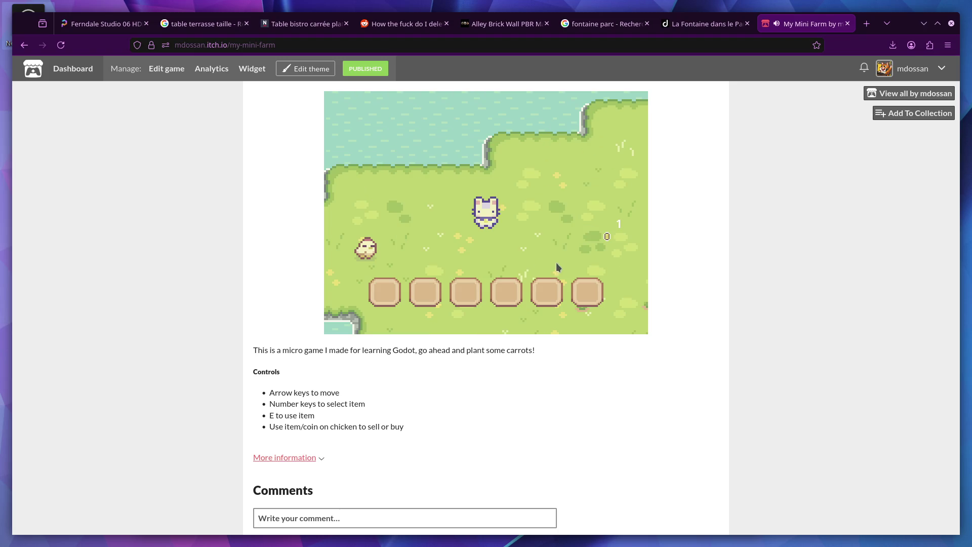
key(Right)
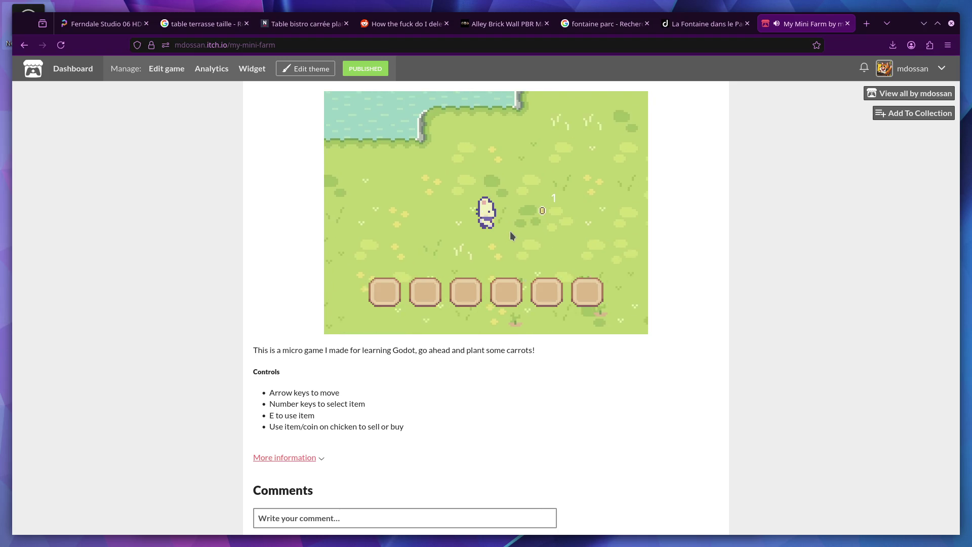
key(Down)
key(Left)
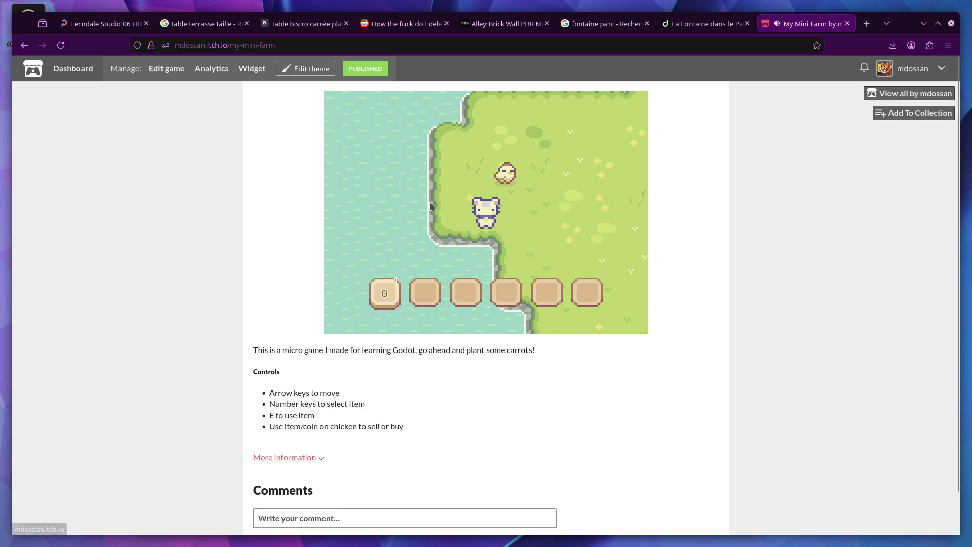
- Open TomatoClicker, collect tomatoes and buy the Ketchup upgrade
click(882, 98)
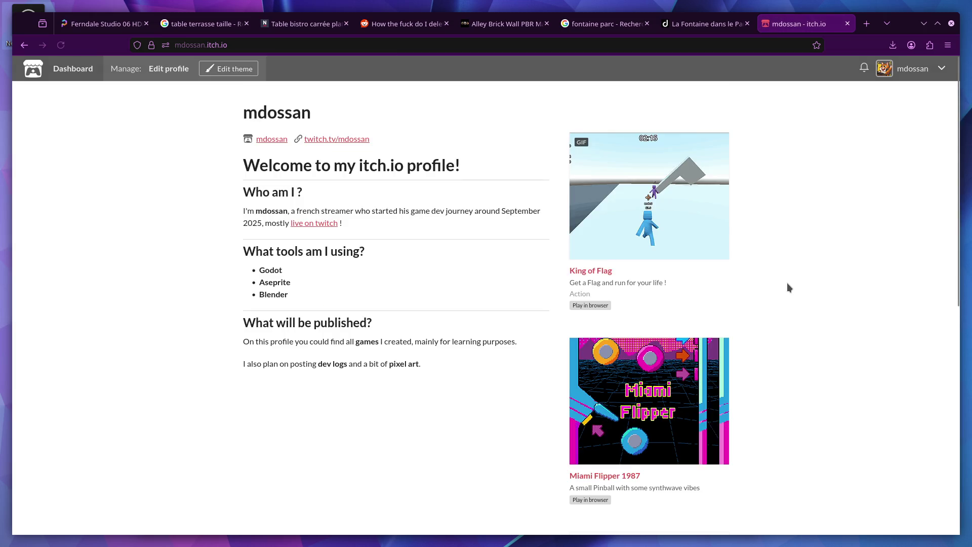
scroll(787, 283, down, 10)
click(629, 221)
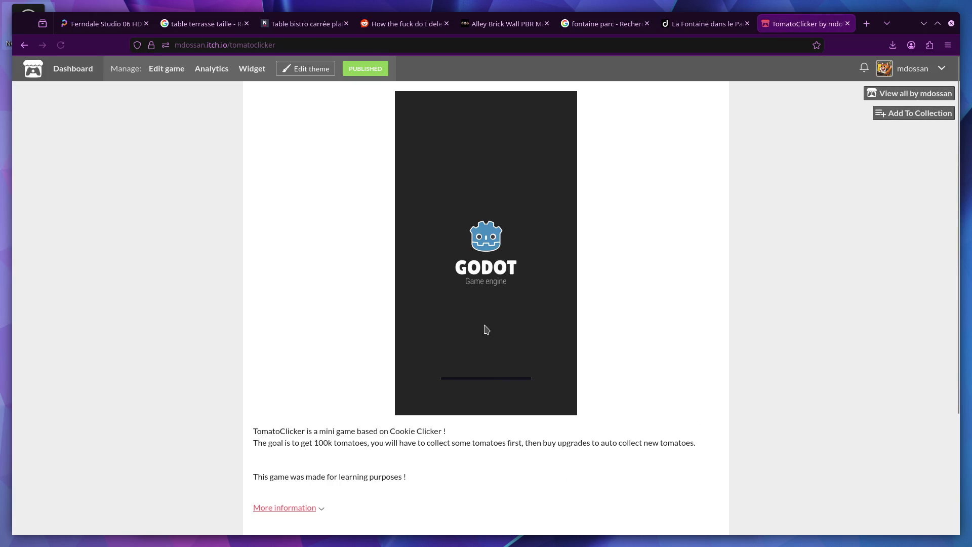
click(492, 239)
click(492, 238)
click(492, 239)
click(492, 238)
click(446, 305)
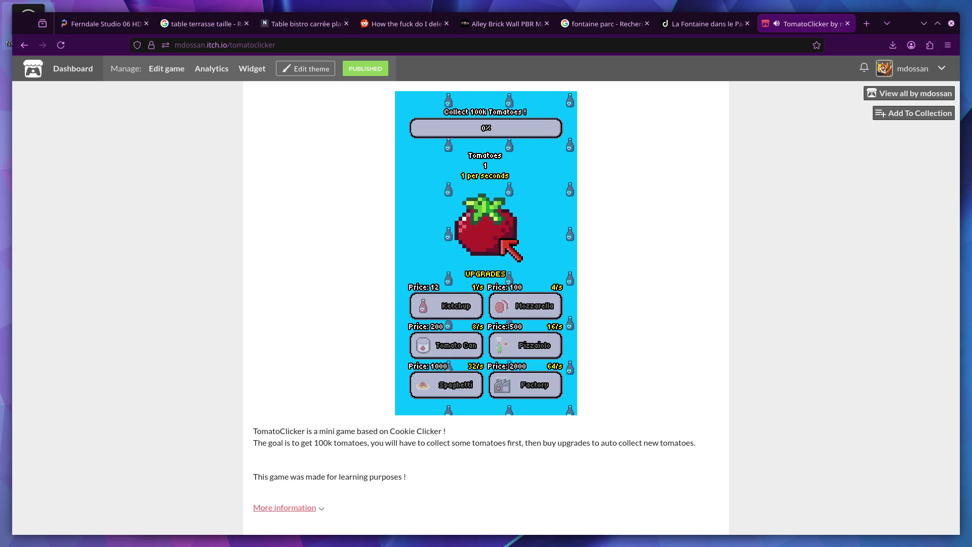
click(498, 250)
click(499, 251)
click(501, 253)
click(500, 253)
click(502, 255)
- Return to the profile page and open Miami Flipper 1987
click(907, 100)
scroll(718, 260, down, 3)
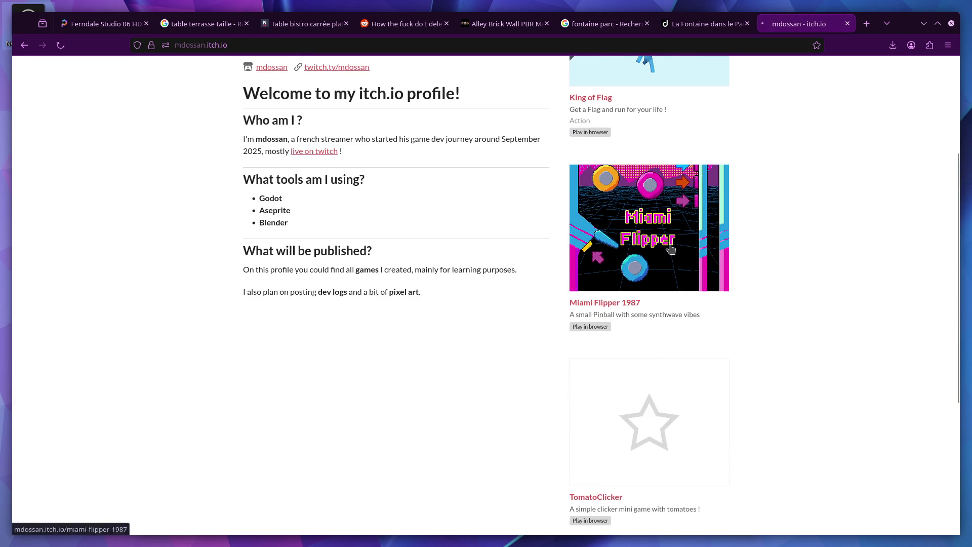
click(668, 244)
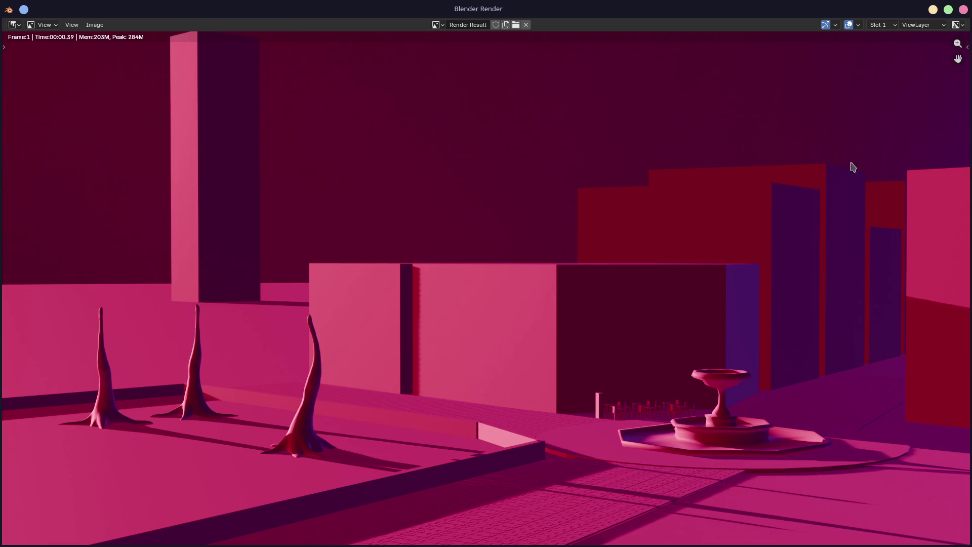
- Zoom out of the render result and close the render window
scroll(803, 241, down, 2)
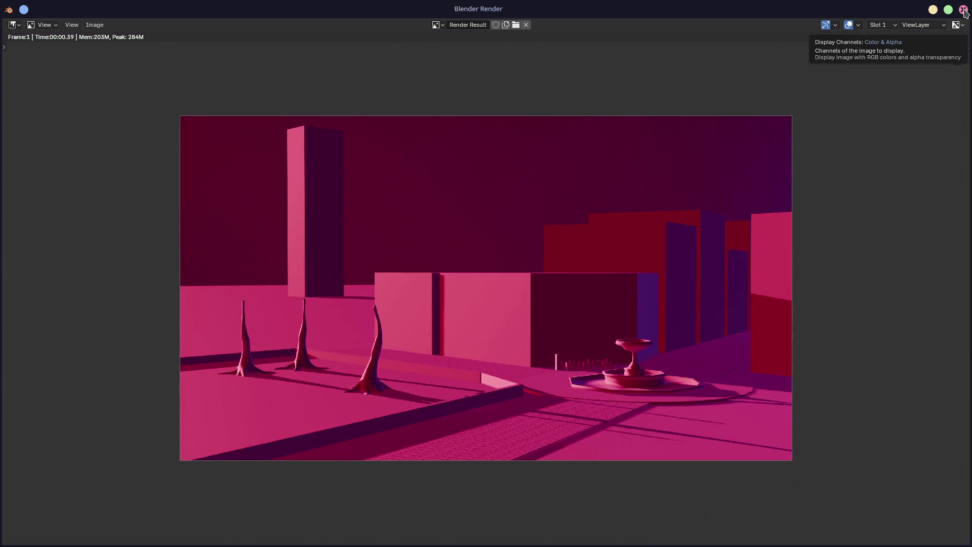
click(964, 9)
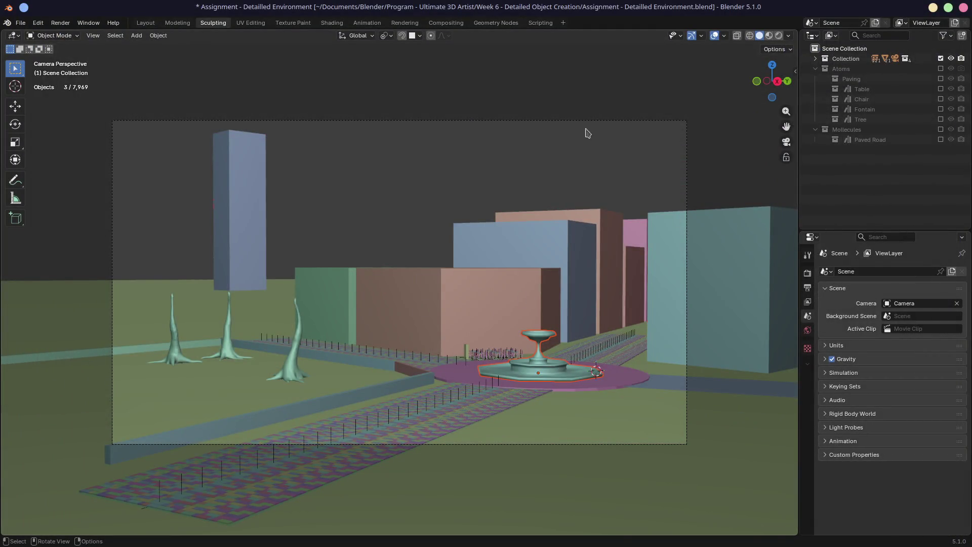
mouse_move(586, 318)
middle_down()
mouse_move(421, 343)
mouse_move(532, 321)
middle_up()
scroll(422, 343, up, 5)
mouse_move(353, 352)
shift+middle_down()
mouse_move(463, 316)
mouse_move(558, 302)
mouse_move(438, 296)
shift+middle_up()
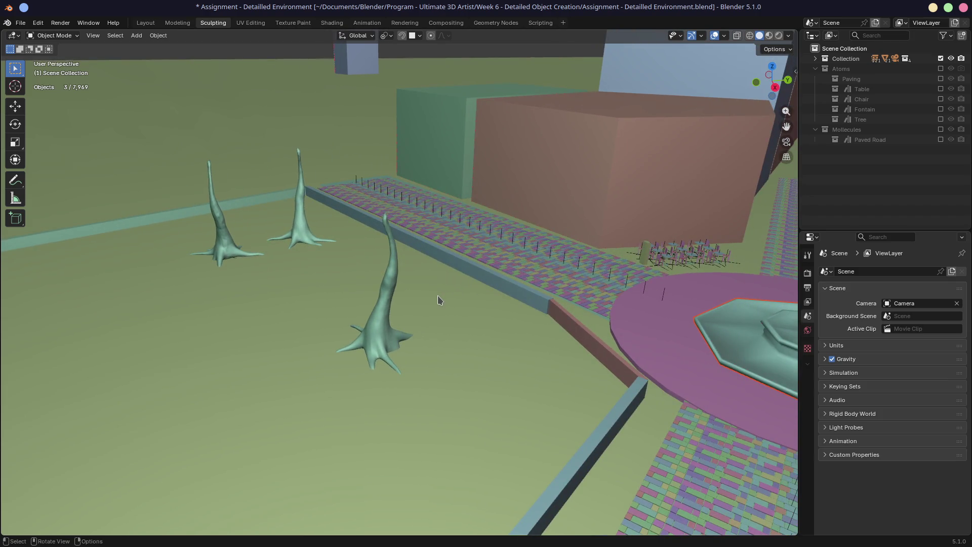
mouse_move(549, 309)
shift+middle_down()
mouse_move(461, 281)
mouse_move(524, 298)
shift+middle_up()
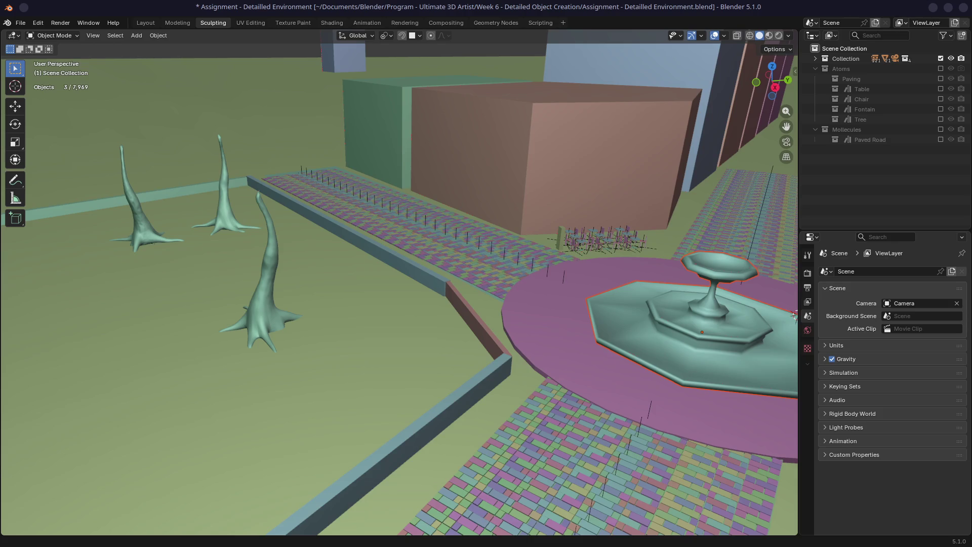
mouse_move(334, 284)
middle_down()
mouse_move(354, 299)
mouse_move(326, 276)
mouse_move(410, 263)
middle_up()
mouse_move(319, 267)
middle_down()
mouse_move(354, 268)
mouse_move(326, 266)
middle_up()
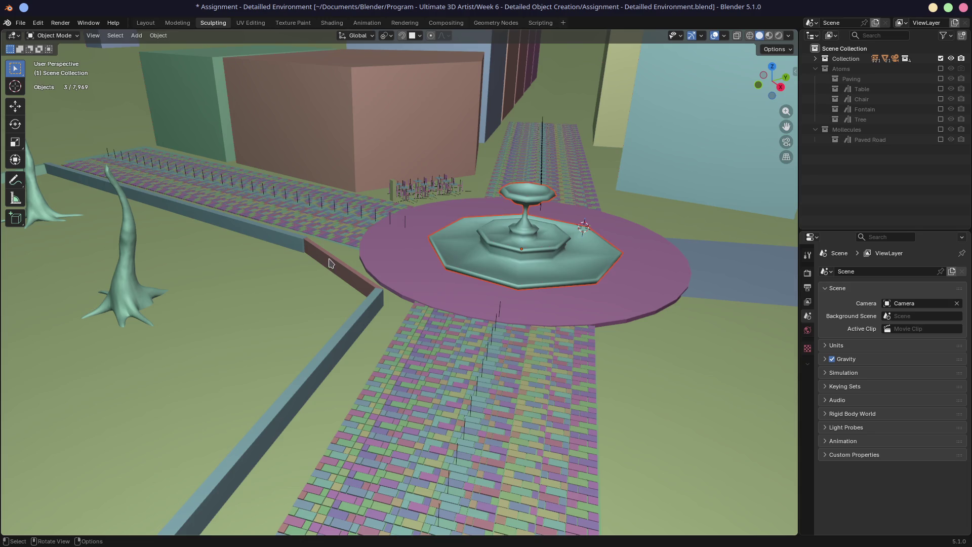
shift+middle_drag(350, 266, 315, 258)
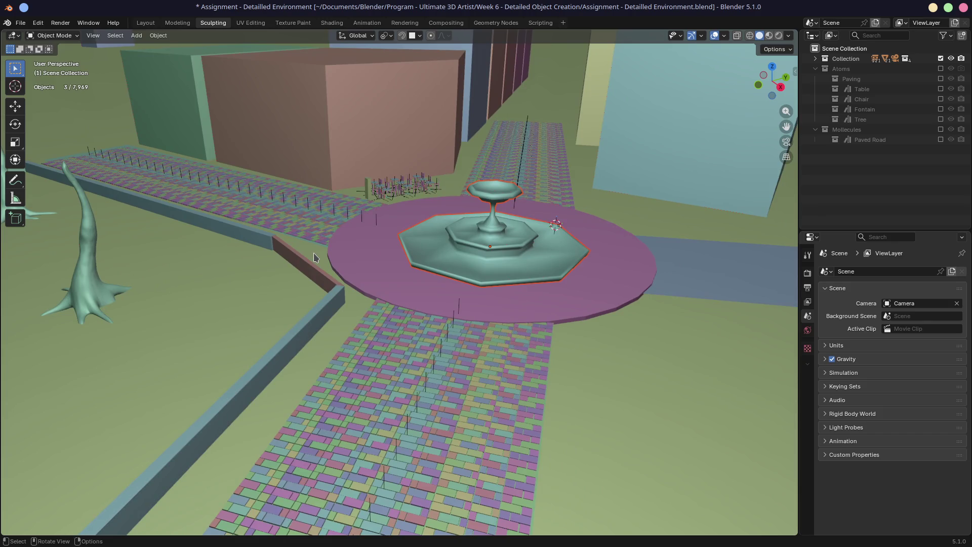
mouse_move(314, 253)
middle_down()
mouse_move(371, 226)
mouse_move(430, 278)
mouse_move(410, 248)
middle_up()
scroll(416, 249, down, 5)
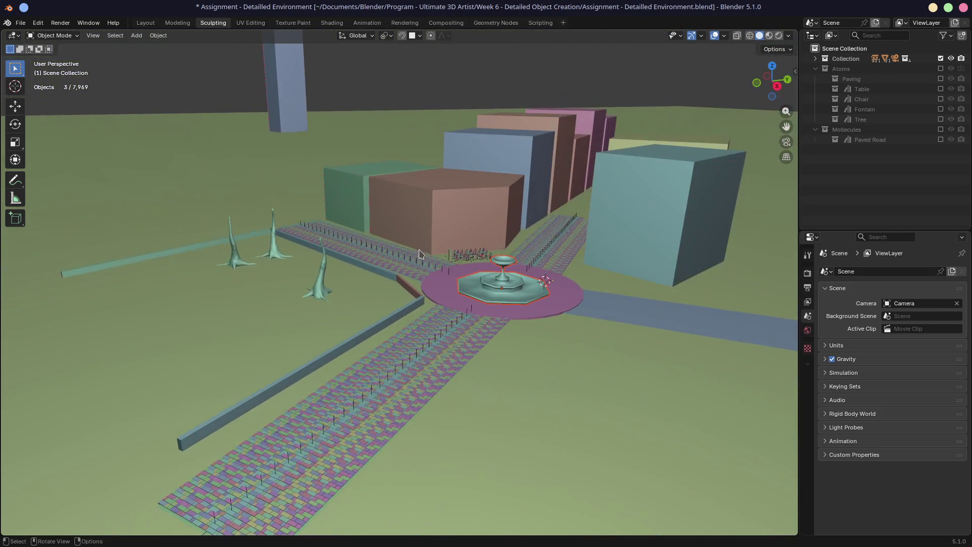
- Orbit and pan to a low view of the park, then look through the camera
mouse_move(438, 286)
middle_down()
mouse_move(371, 290)
mouse_move(343, 270)
mouse_move(386, 297)
middle_up()
scroll(343, 269, up, 5)
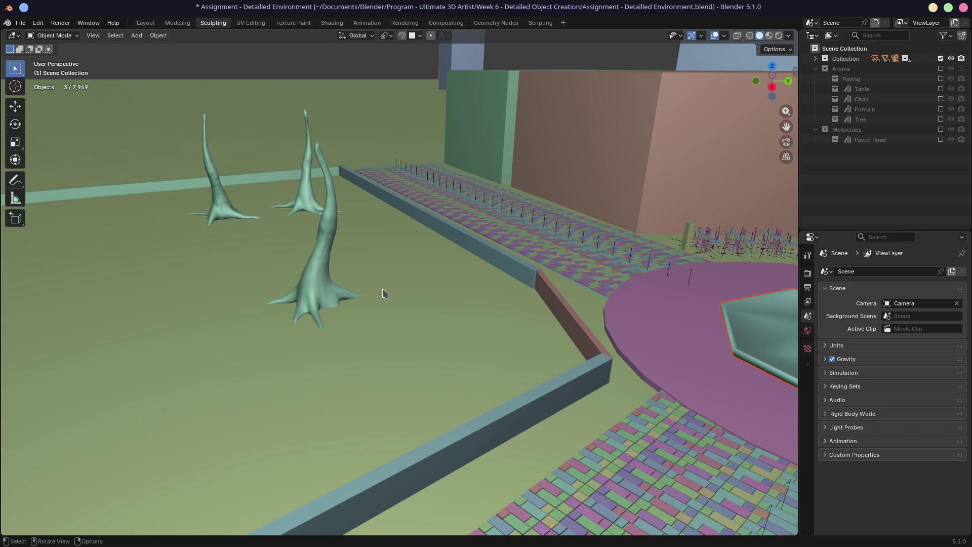
mouse_move(396, 284)
shift+middle_down()
mouse_move(278, 228)
mouse_move(410, 260)
mouse_move(260, 241)
mouse_move(217, 304)
shift+middle_up()
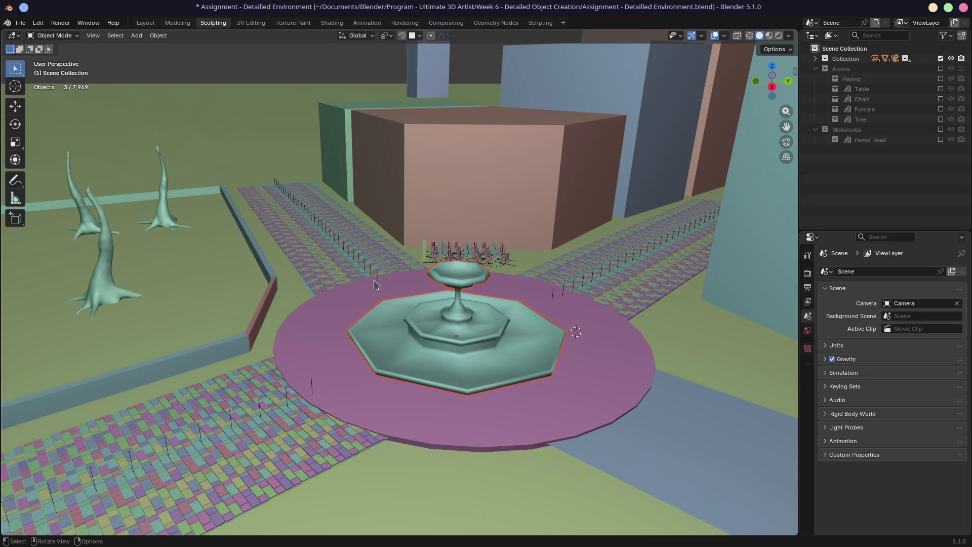
key(KP_0)
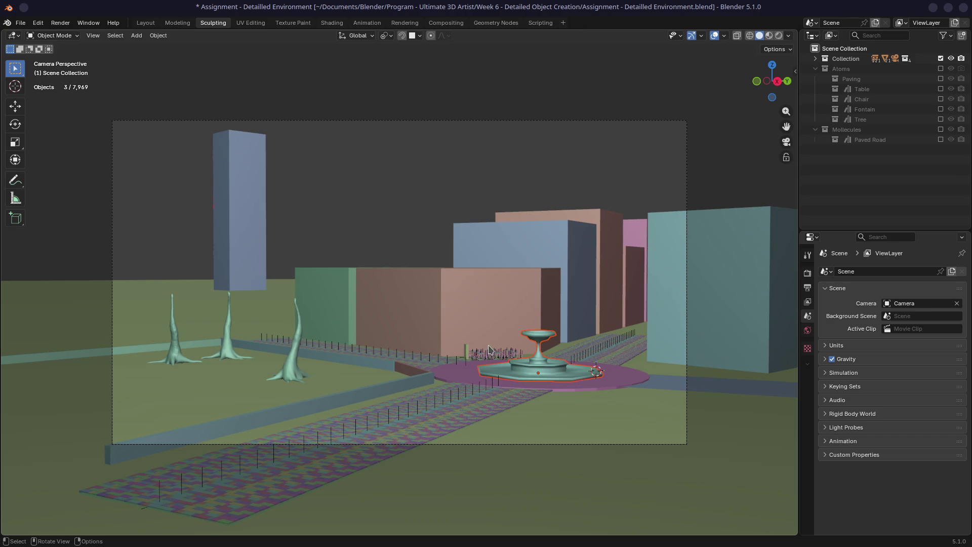
- Place the 3D cursor on the pink building, then switch to the reference image board
middle_drag(513, 315, 487, 299)
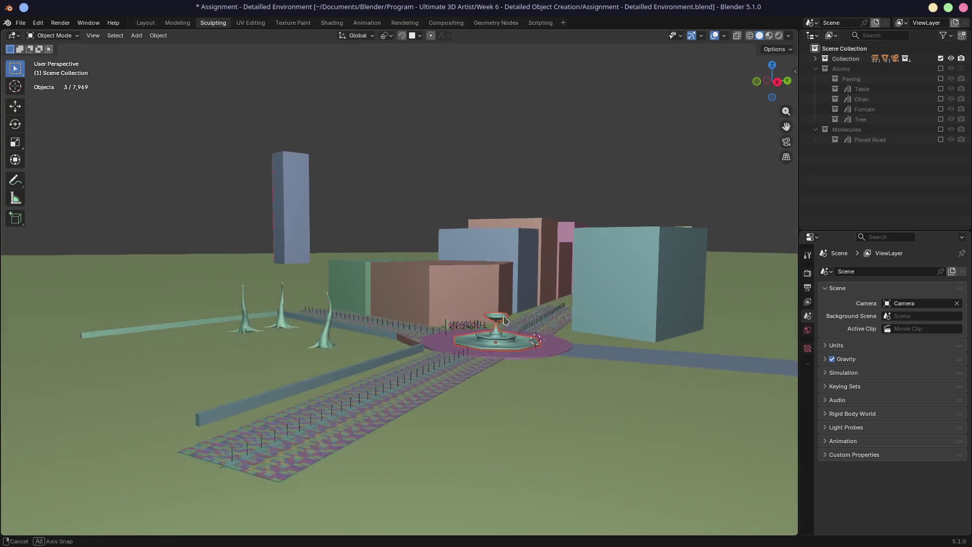
alt+middle_click(463, 287)
shift+right_click(393, 283)
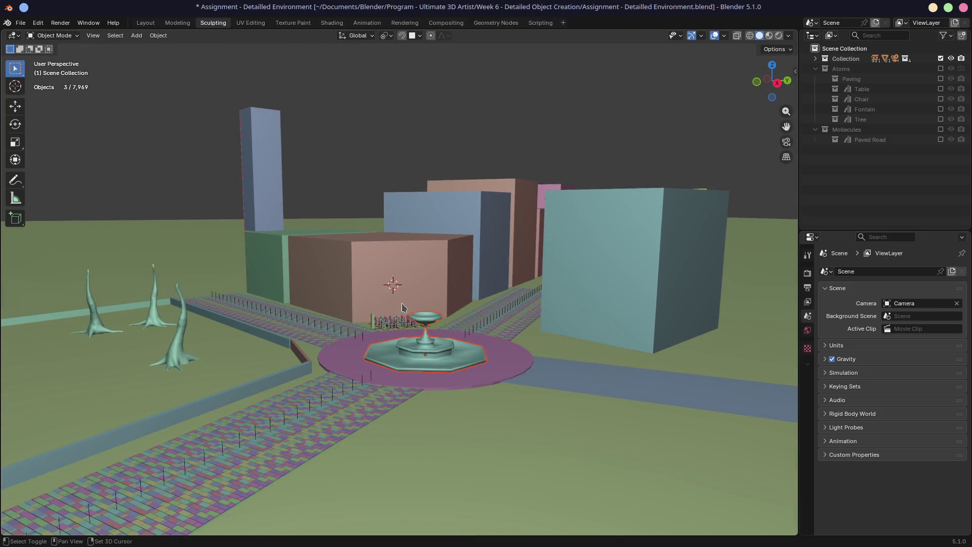
scroll(397, 303, up, 5)
mouse_move(397, 302)
middle_down()
mouse_move(396, 321)
mouse_move(410, 335)
mouse_move(424, 290)
middle_up()
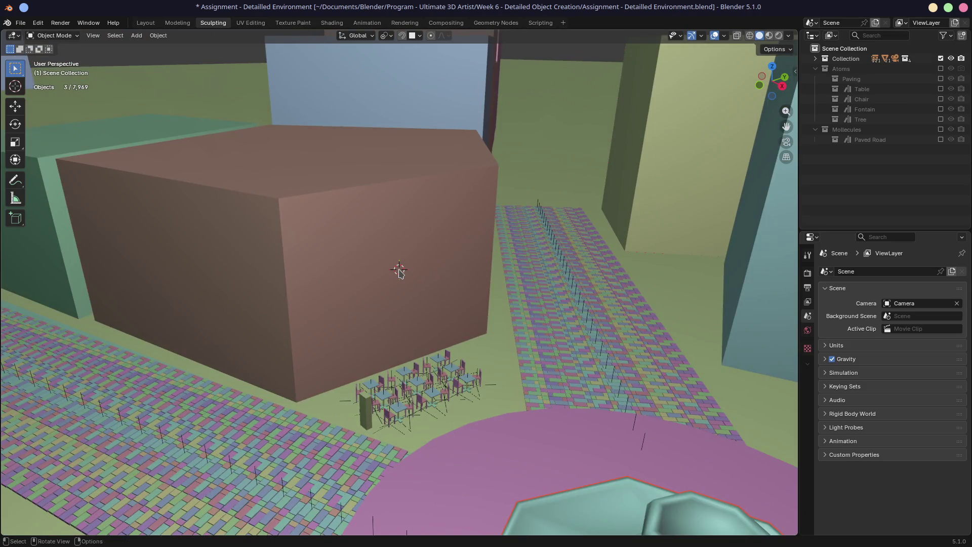
key(ctrl+super+Left)
scroll(364, 265, up, 3)
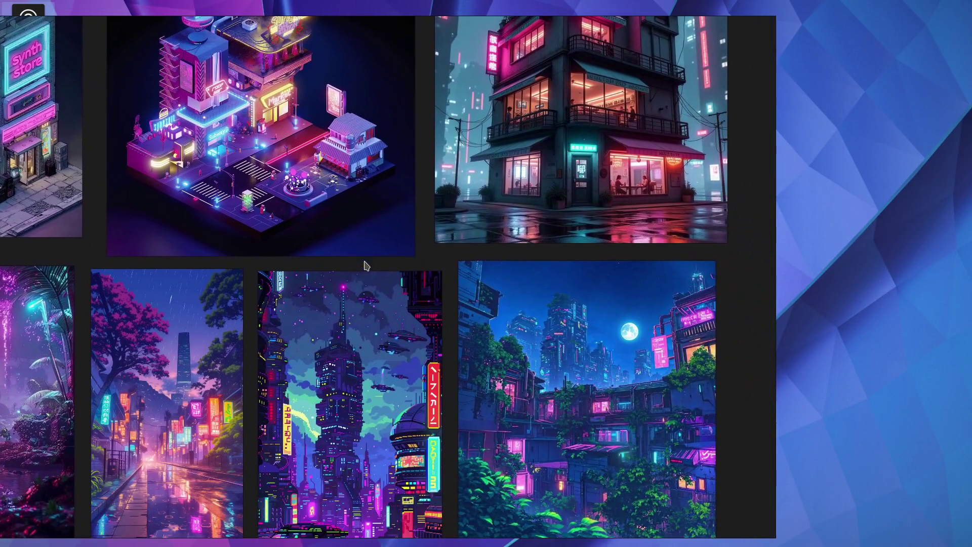
- Zoom into the rainy café reference, then return to Blender facing the pink building's wall
scroll(536, 164, up, 5)
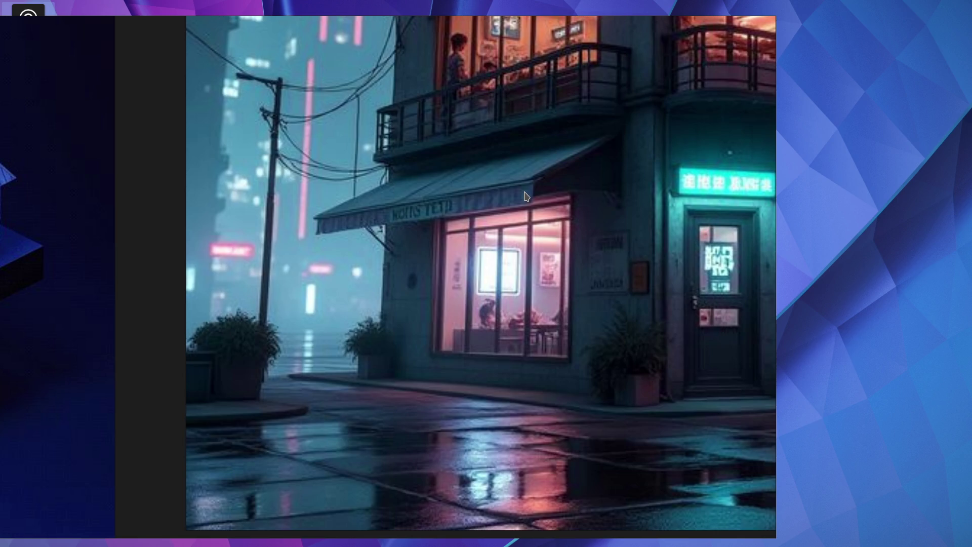
key(alt+Tab)
mouse_move(523, 196)
middle_down()
mouse_move(426, 254)
mouse_move(347, 227)
middle_up()
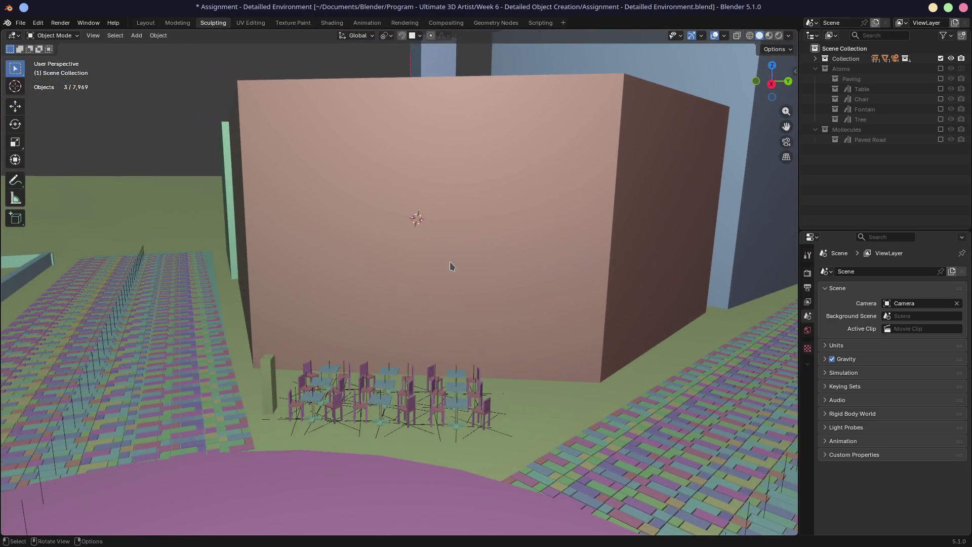
- Add a plane at the 3D cursor and scale it up
key(shift+a)
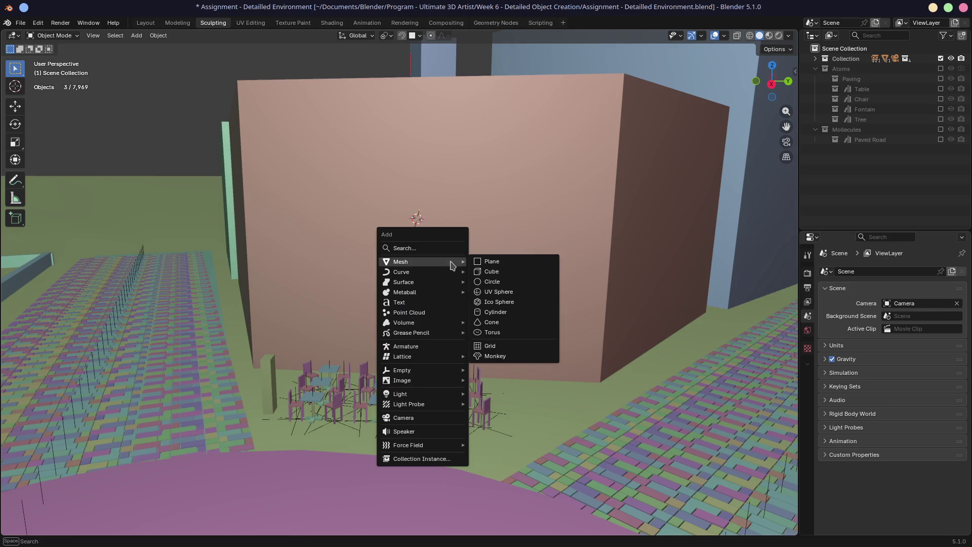
click(495, 261)
mouse_move(481, 261)
middle_down()
mouse_move(458, 265)
mouse_move(511, 245)
middle_up()
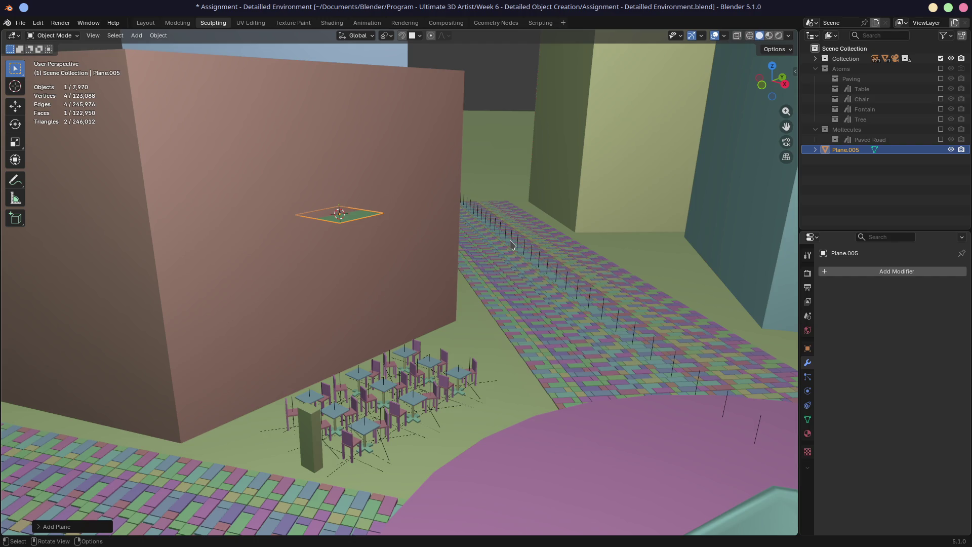
key(s)
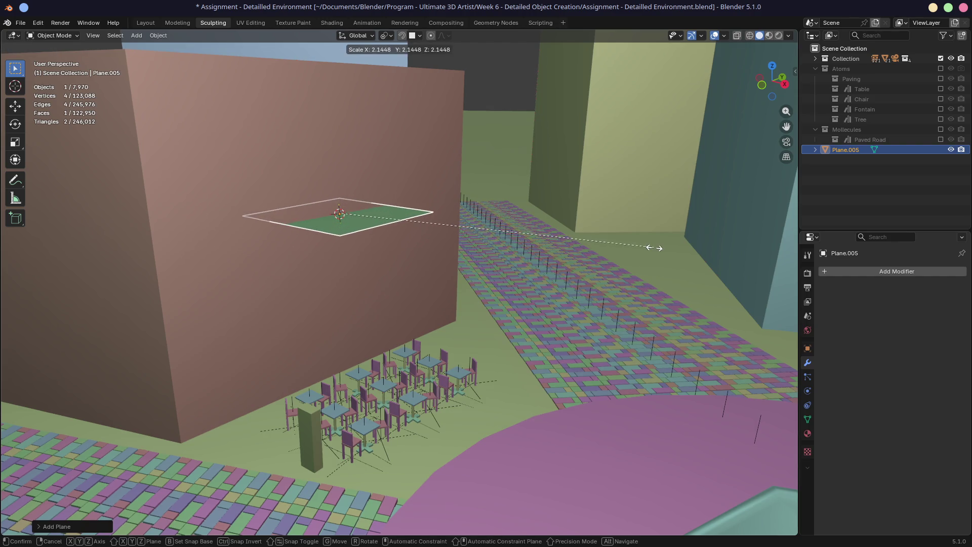
click(663, 248)
mouse_move(576, 261)
middle_down()
mouse_move(486, 257)
mouse_move(506, 249)
middle_up()
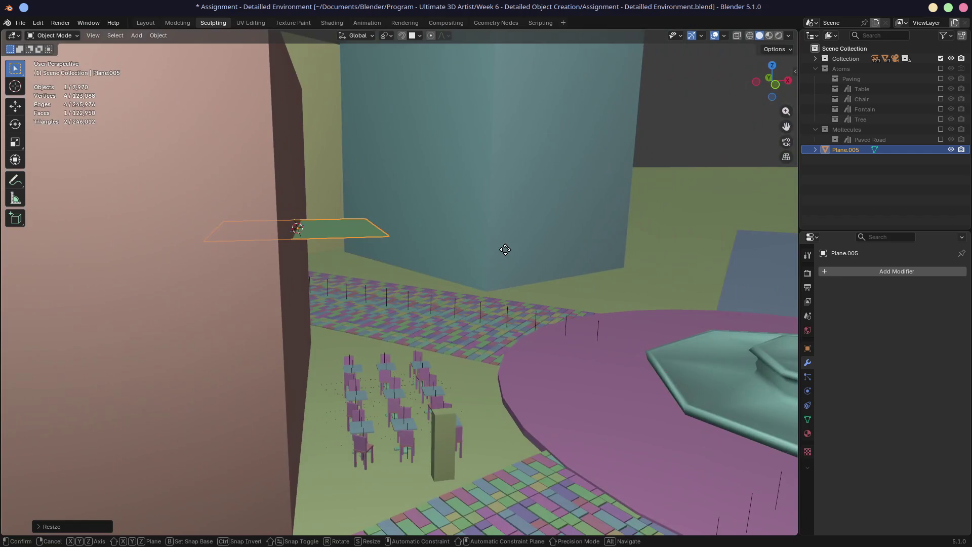
- Move the plane along X against the wall, rotate it slightly about Z, and raise it
key(g)
key(x)
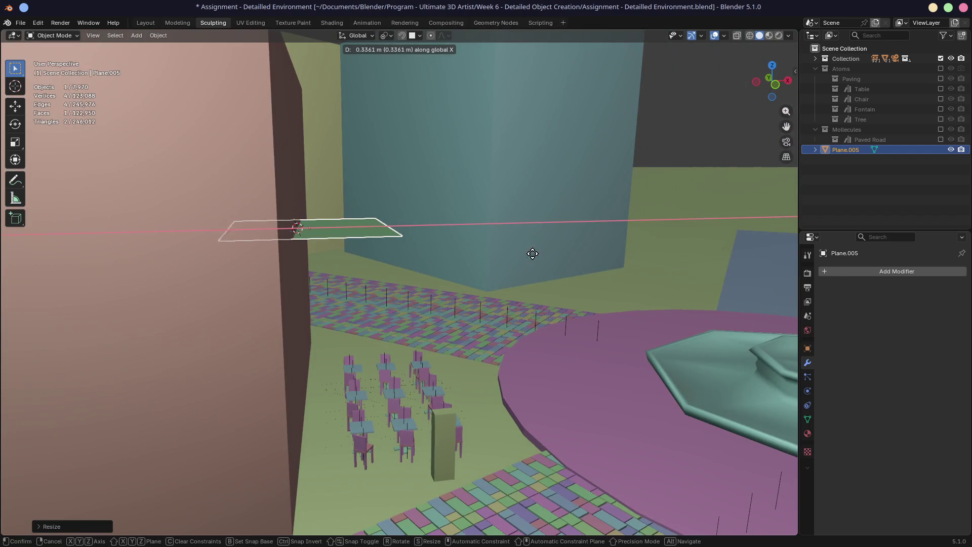
click(585, 255)
middle_drag(586, 256, 502, 283)
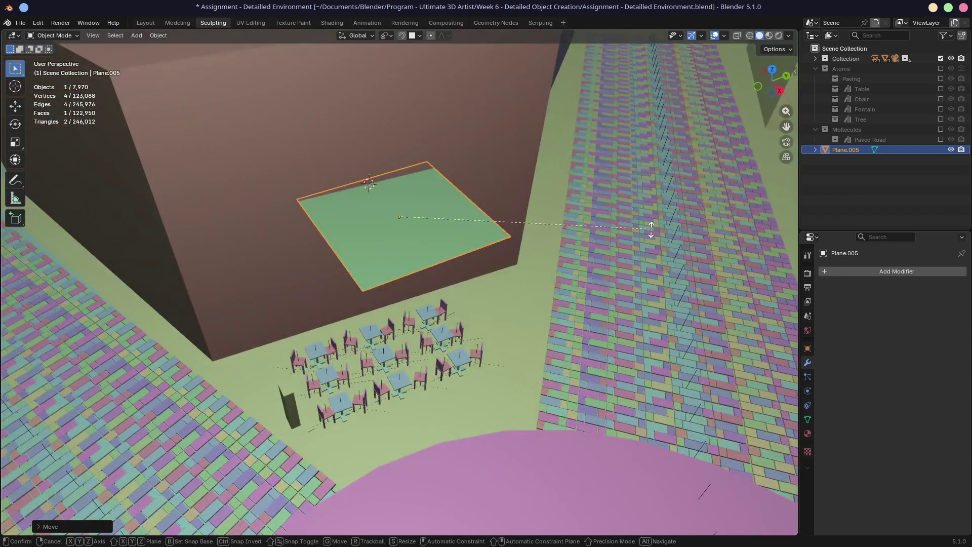
key(r)
key(z)
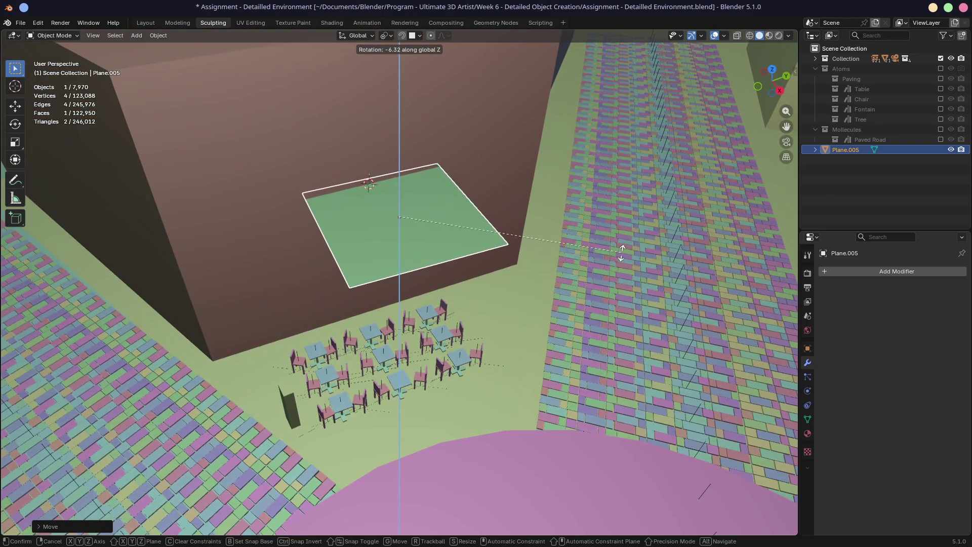
click(619, 245)
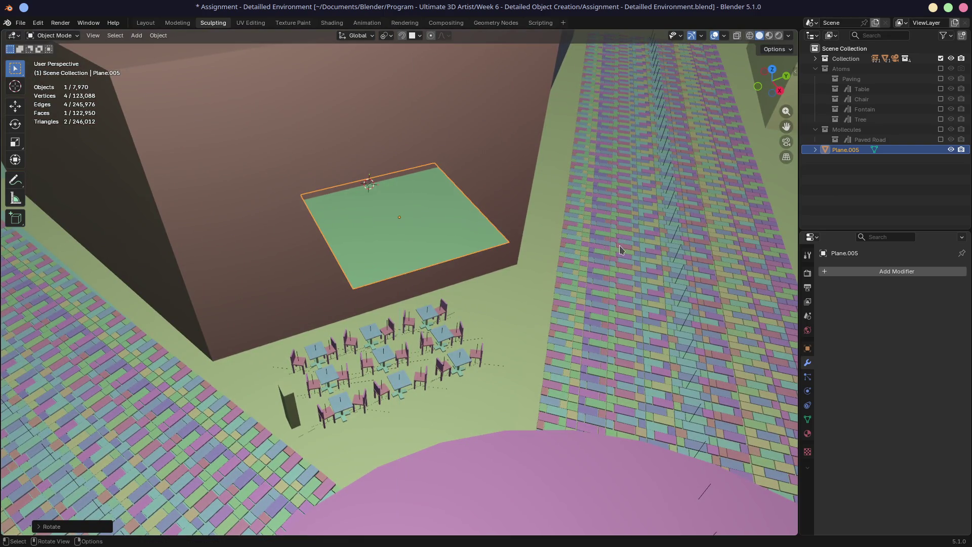
key(g)
key(z)
click(621, 232)
- Check the plane from the front, then enter Edit Mode with its face deselected
key(KP_1)
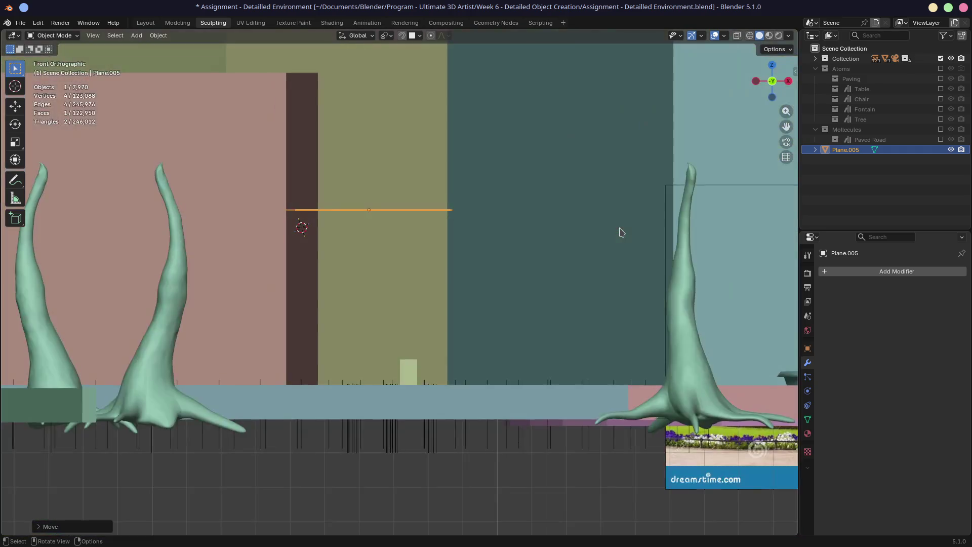
mouse_move(622, 233)
middle_down()
mouse_move(576, 213)
mouse_move(456, 222)
mouse_move(504, 215)
mouse_move(491, 223)
mouse_move(517, 233)
mouse_move(491, 232)
middle_up()
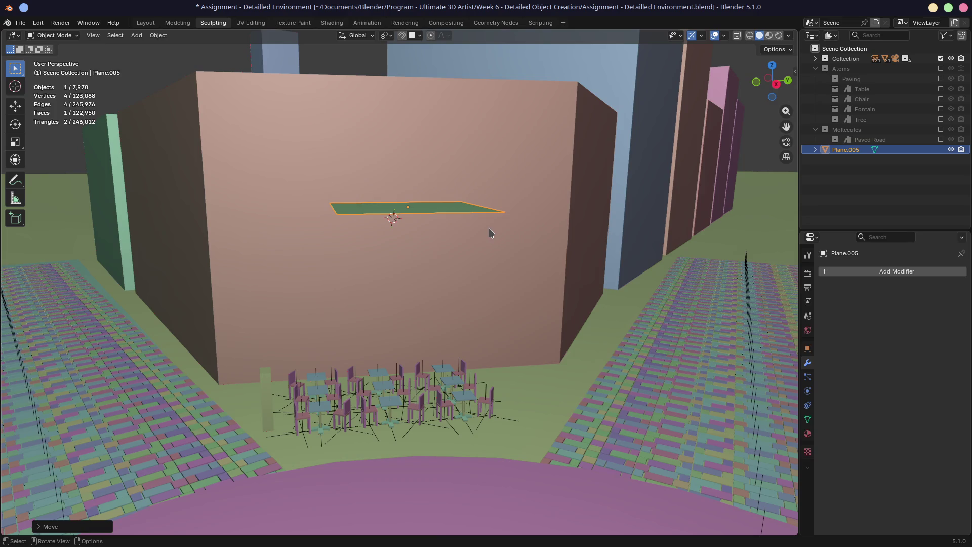
key(Tab)
click(539, 241)
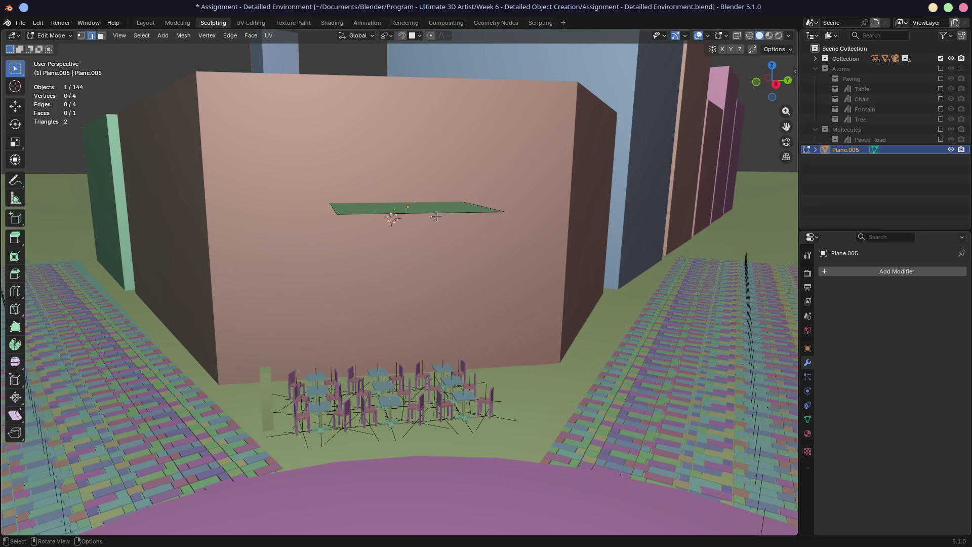
- Raise the awning's fold edge straight up and edge-slide the plane's outer edge
key(g)
key(z)
click(505, 234)
middle_drag(505, 235, 623, 233)
key(g)
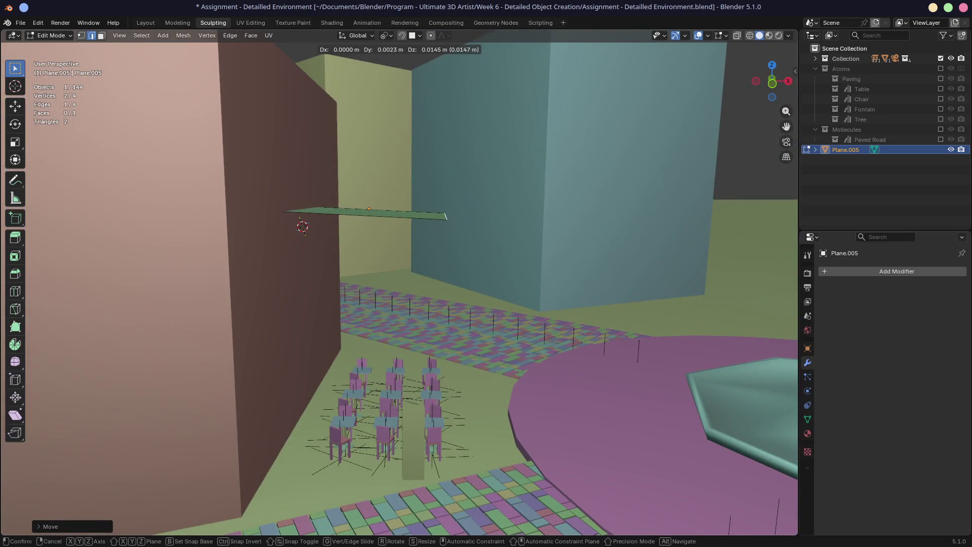
key(g)
click(581, 240)
mouse_move(581, 239)
middle_down()
mouse_move(549, 261)
mouse_move(571, 246)
middle_up()
- Extrude the outer edge downward into a sloped second section of the awning
key(e)
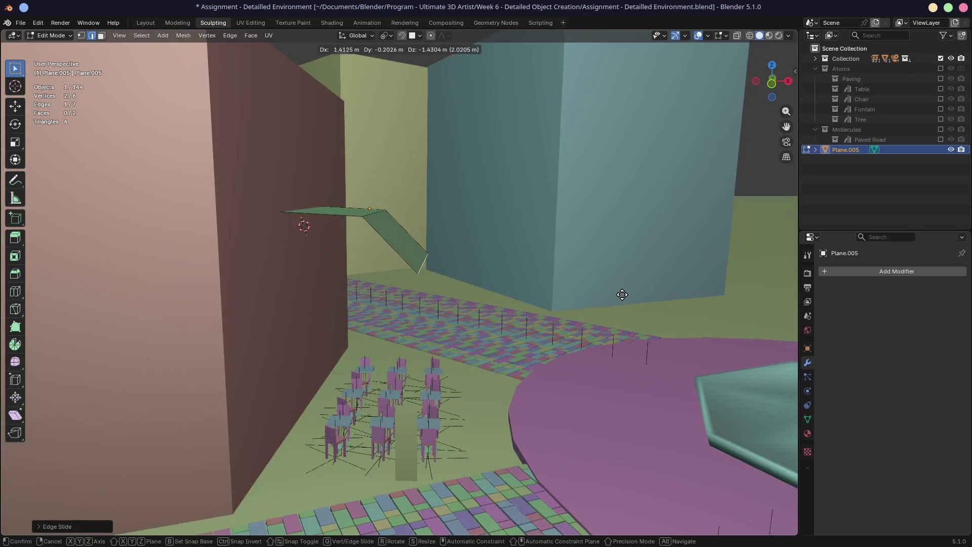
click(628, 296)
middle_drag(612, 278, 444, 265)
middle_drag(370, 248, 388, 257)
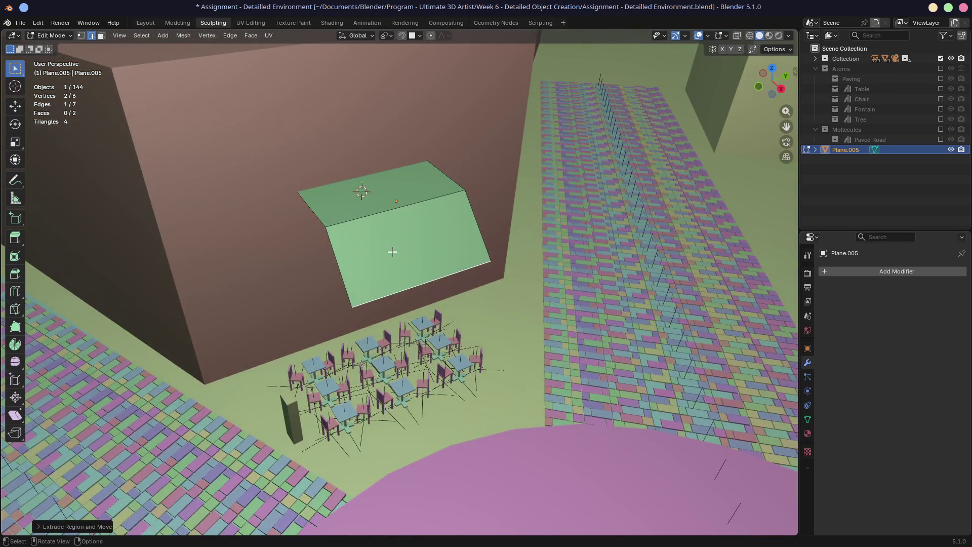
middle_drag(433, 188, 355, 210)
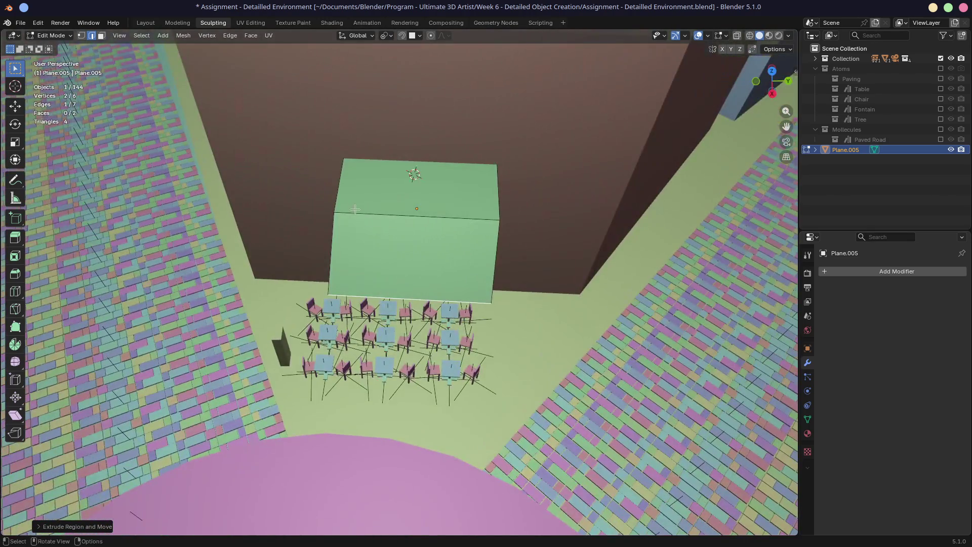
- Select the middle and left edges of the green shape and slide them
click(338, 213)
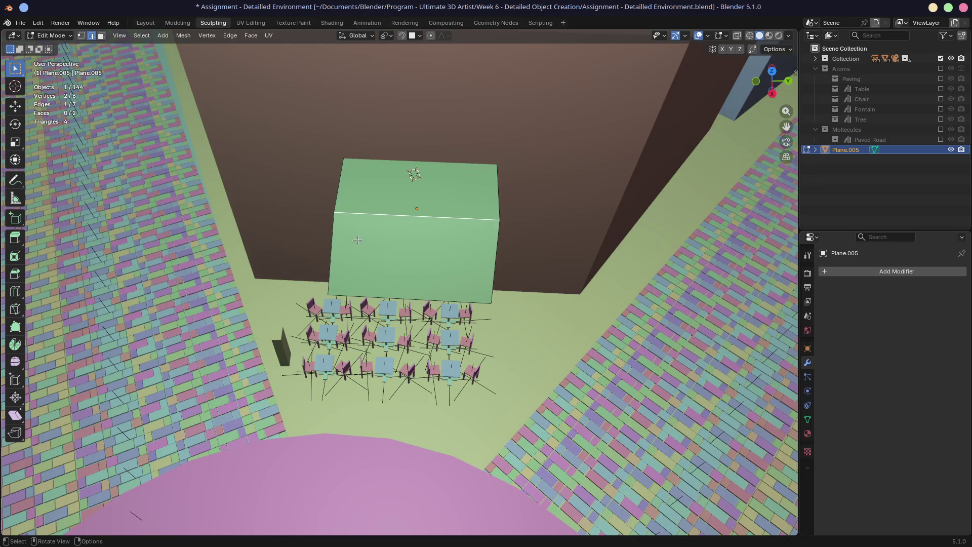
click(331, 222)
shift+click(338, 197)
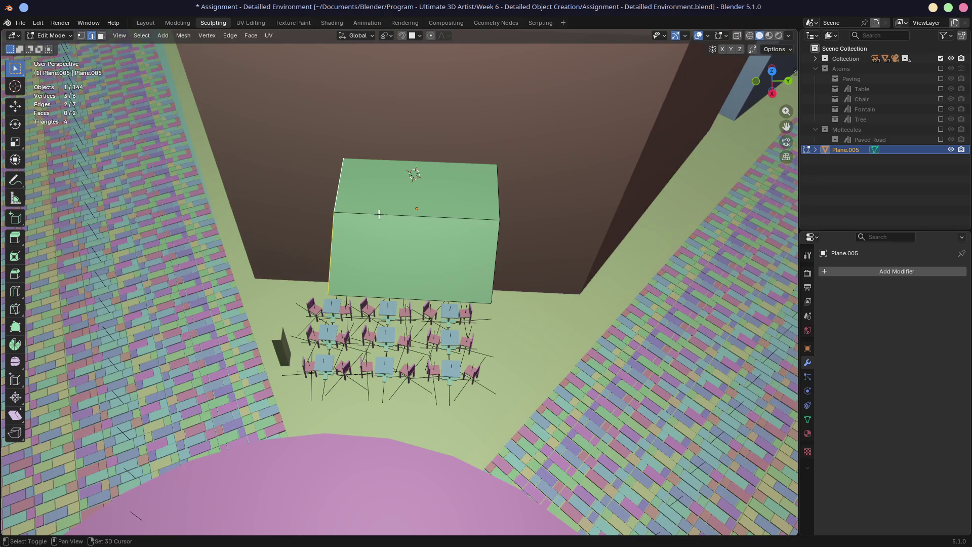
key(g)
key(g)
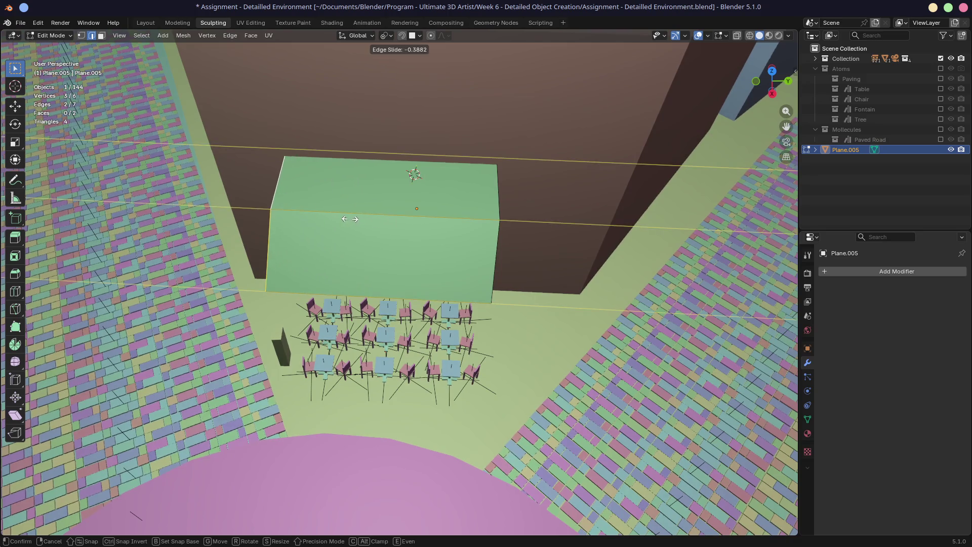
click(335, 216)
middle_drag(345, 217, 486, 219)
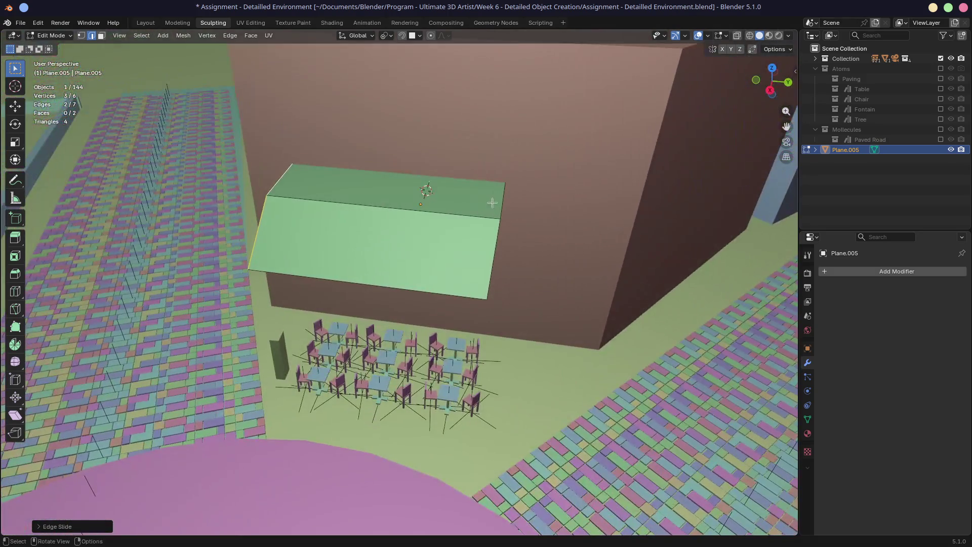
- Select the right-side edges of the awning and slide them along the surface
click(503, 220)
shift+click(499, 233)
key(g)
key(g)
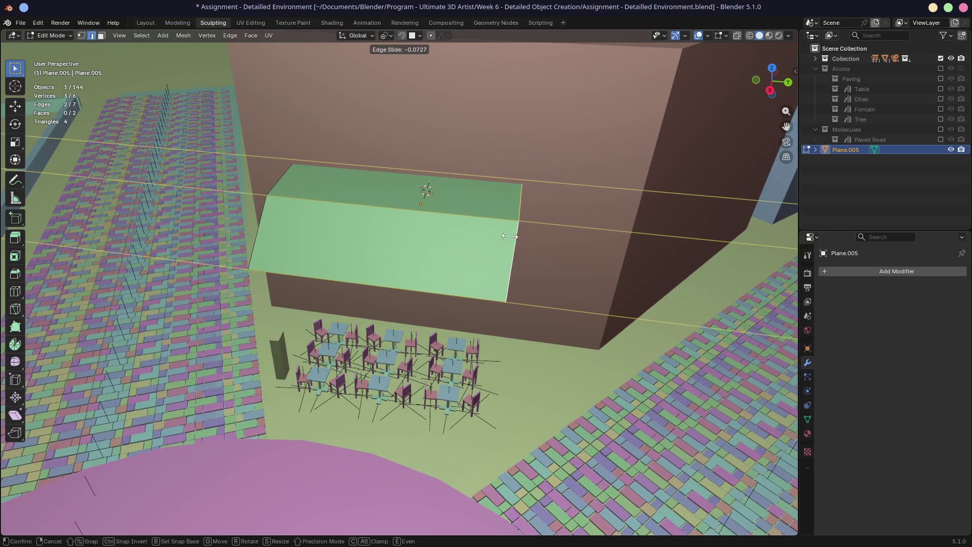
click(528, 238)
mouse_move(527, 238)
middle_down()
mouse_move(584, 219)
mouse_move(474, 219)
middle_up()
- Raise the fold edge vertically again, select the right edge, and return to Object Mode
click(413, 212)
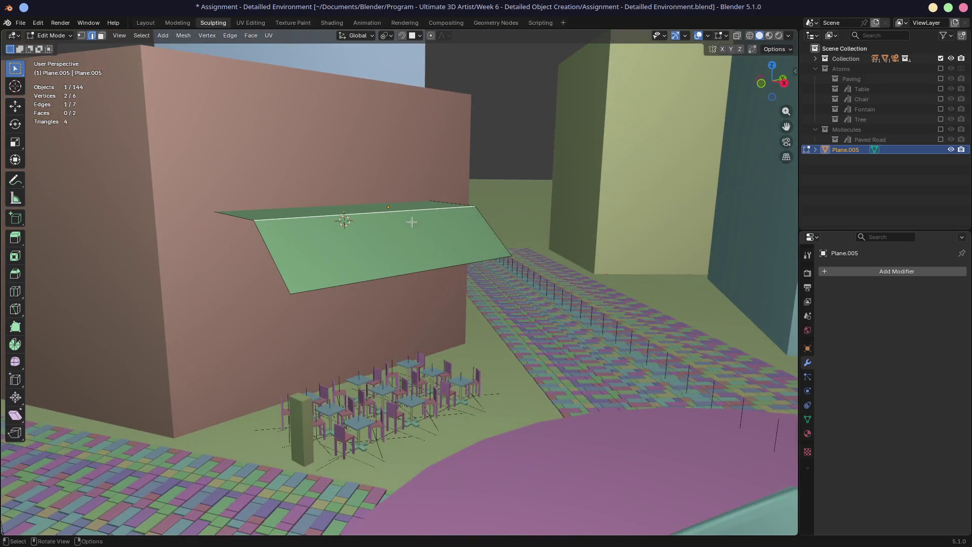
middle_drag(383, 233, 477, 226)
key(g)
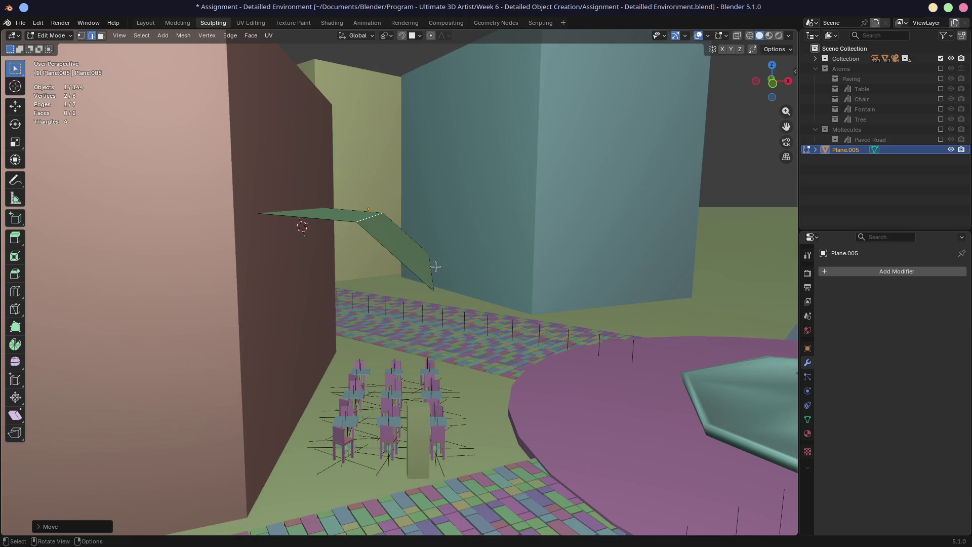
key(z)
click(473, 254)
mouse_move(473, 254)
middle_down()
mouse_move(336, 228)
mouse_move(330, 252)
mouse_move(455, 244)
mouse_move(393, 235)
middle_up()
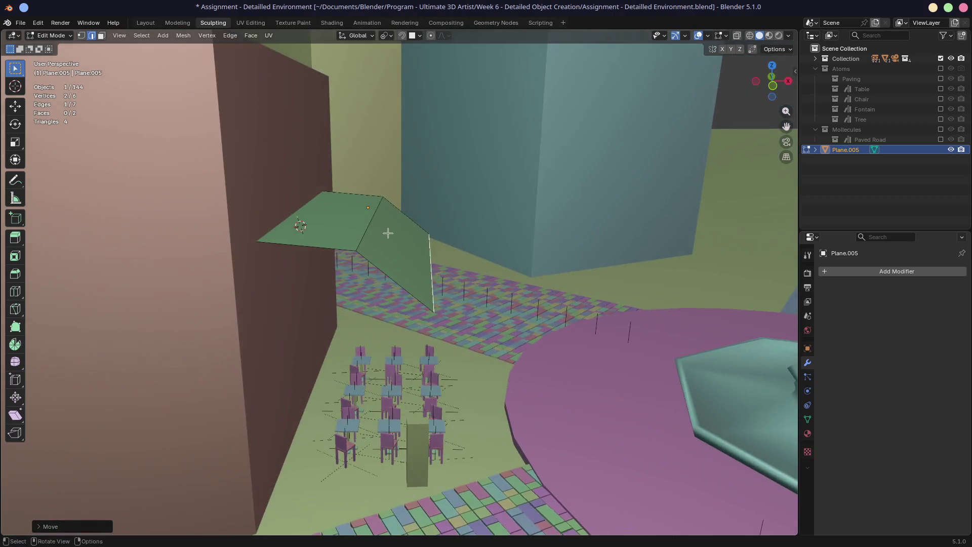
shift+click(431, 275)
mouse_move(441, 273)
middle_down()
mouse_move(365, 223)
mouse_move(385, 269)
mouse_move(653, 318)
middle_up()
key(Tab)
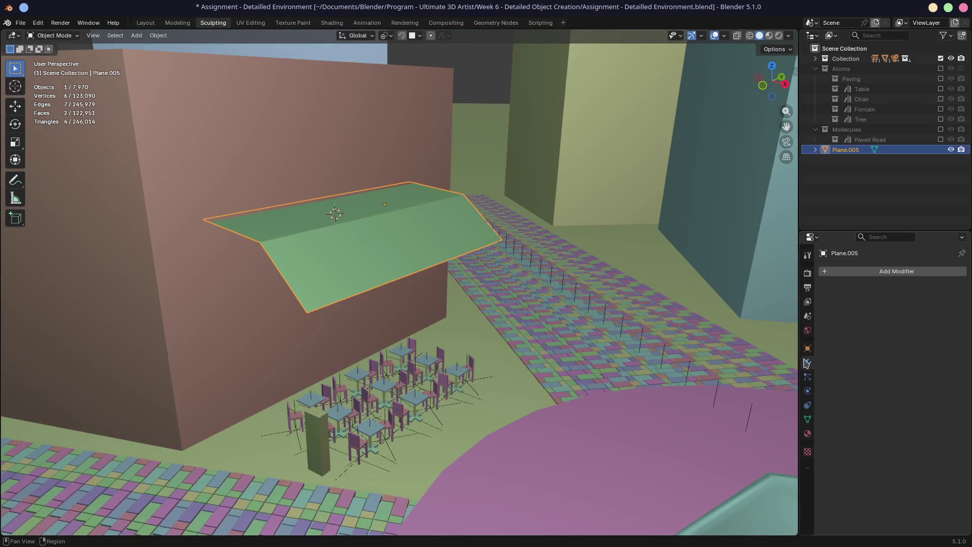
- Add a Solidify modifier (0.01 m thickness) to the Plane.005 awning
click(842, 272)
text(solid)
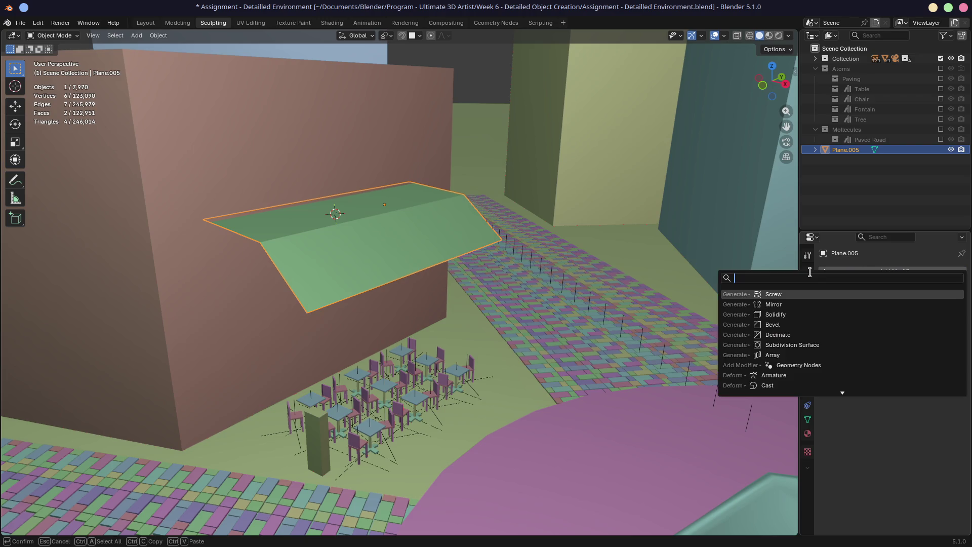
key(Return)
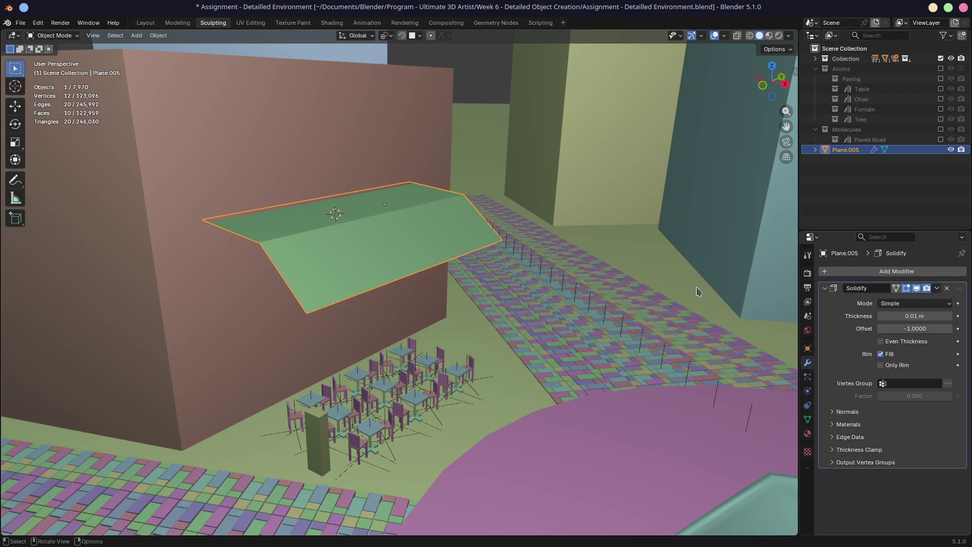
key(KP_Decimal)
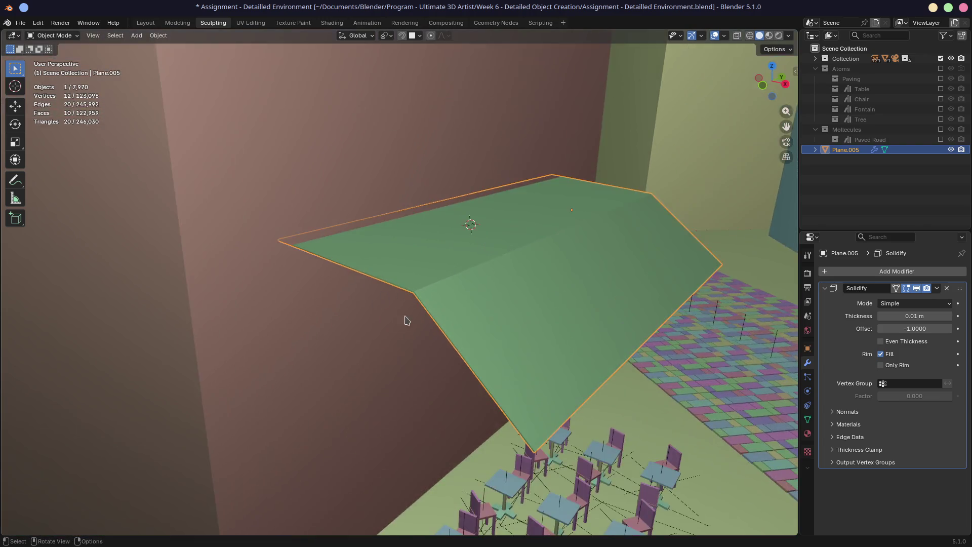
middle_drag(404, 321, 427, 303)
scroll(433, 308, up, 3)
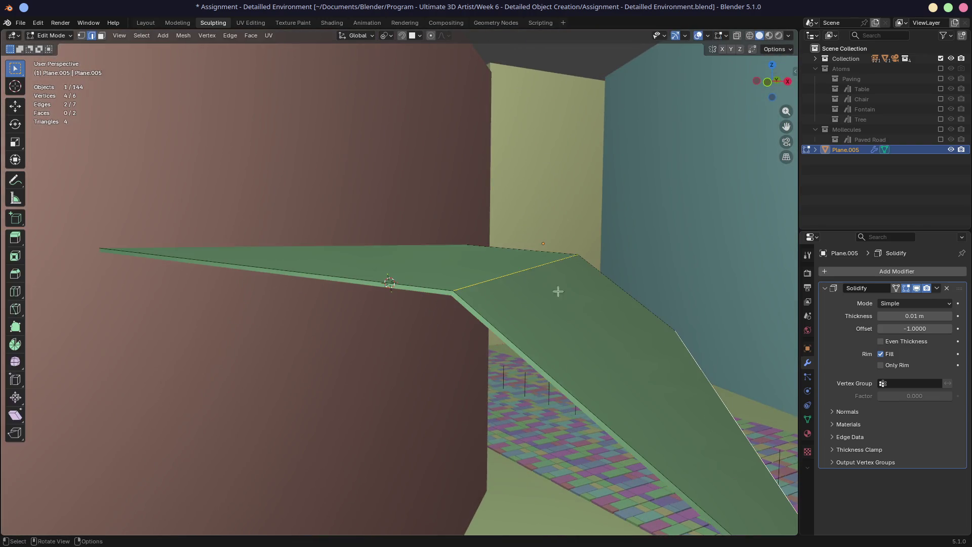
- Apply the awning's rotation and scale so scale reads 1.000, then view through the camera
key(n)
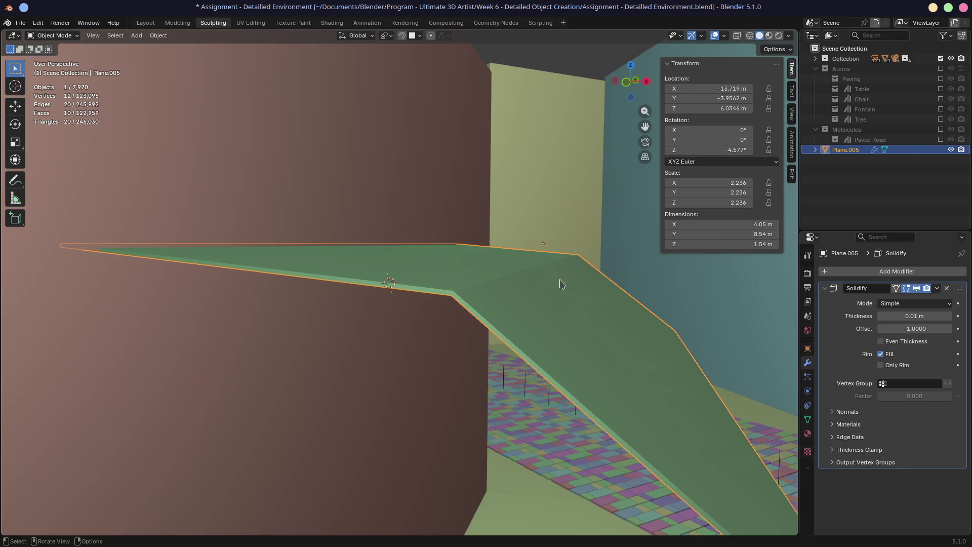
middle_drag(566, 285, 512, 296)
key(ctrl+a)
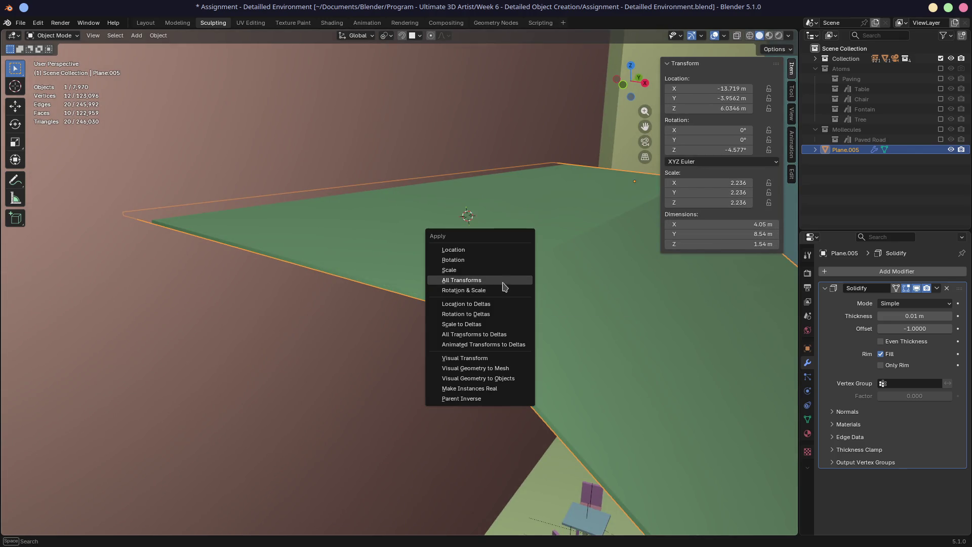
click(497, 286)
middle_drag(557, 311, 590, 290)
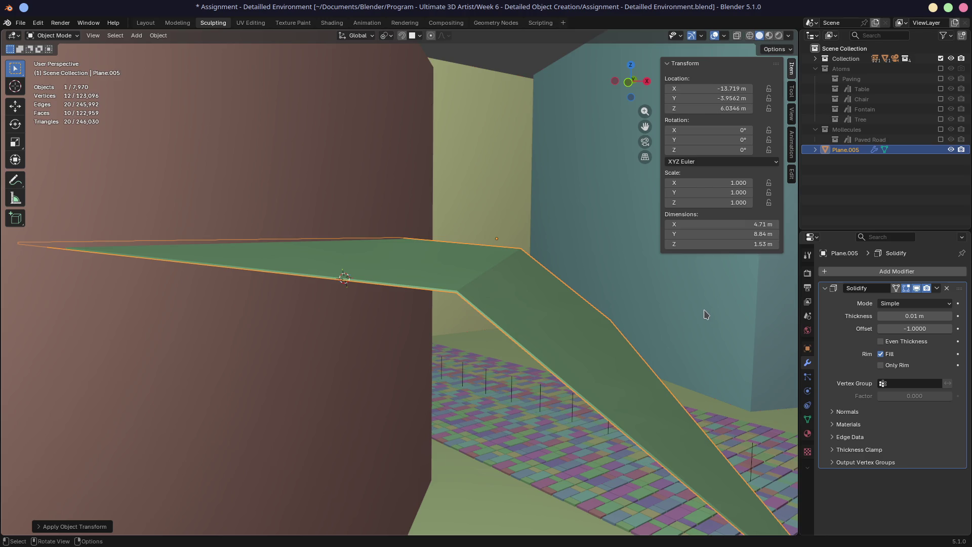
mouse_move(707, 314)
middle_down()
mouse_move(627, 359)
mouse_move(525, 343)
mouse_move(584, 379)
middle_up()
key(KP_0)
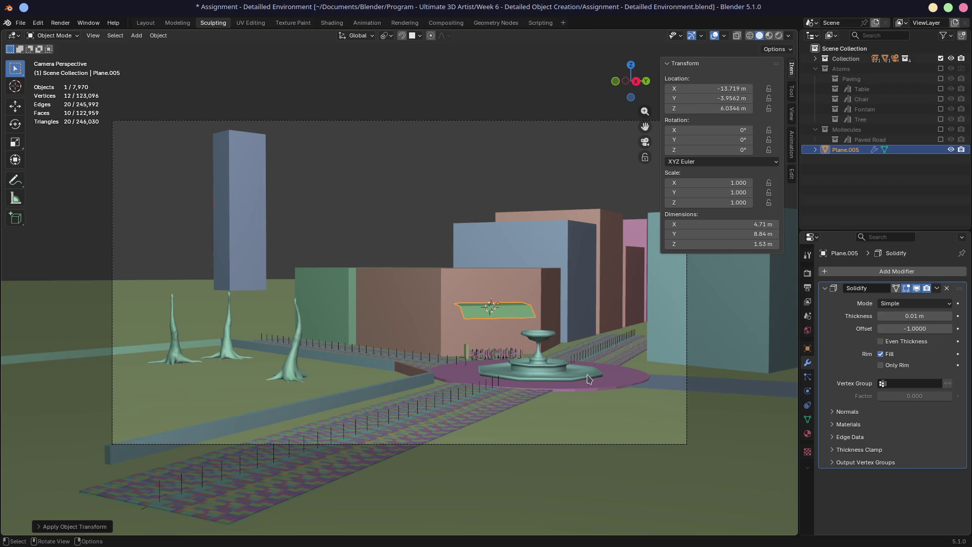
- Lower the whole awning vertically to Z 3.91 m on the building wall
key(KP_Decimal)
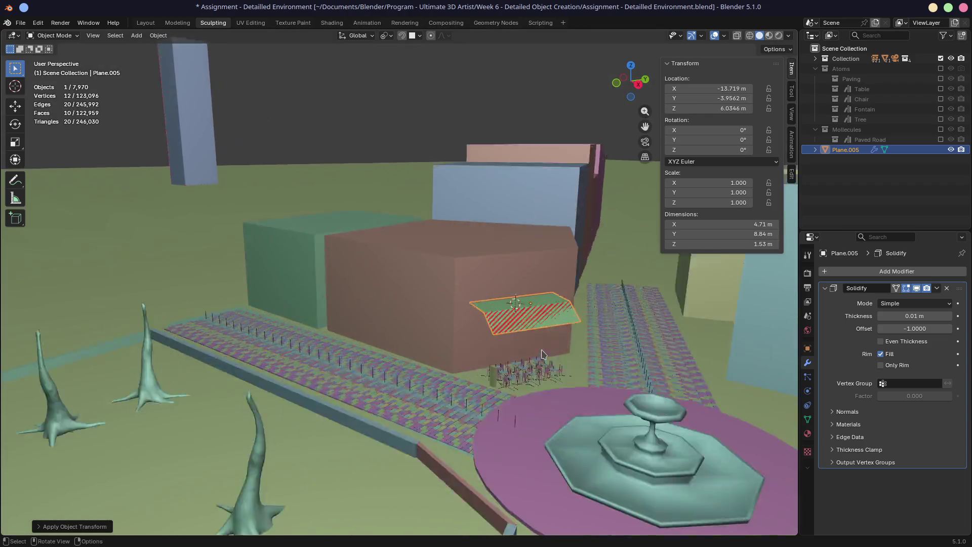
key(g)
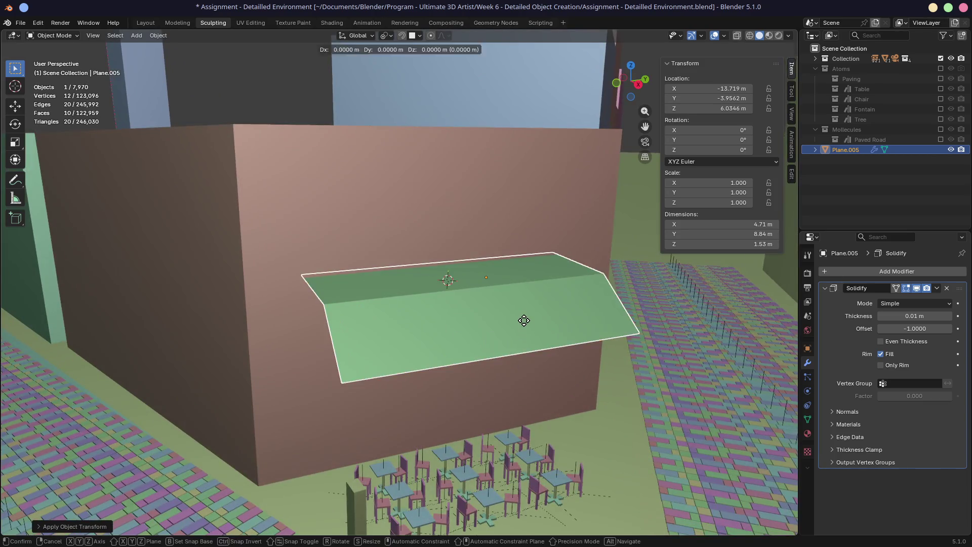
key(z)
click(515, 401)
mouse_move(514, 401)
middle_down()
mouse_move(549, 375)
mouse_move(523, 381)
mouse_move(518, 353)
middle_up()
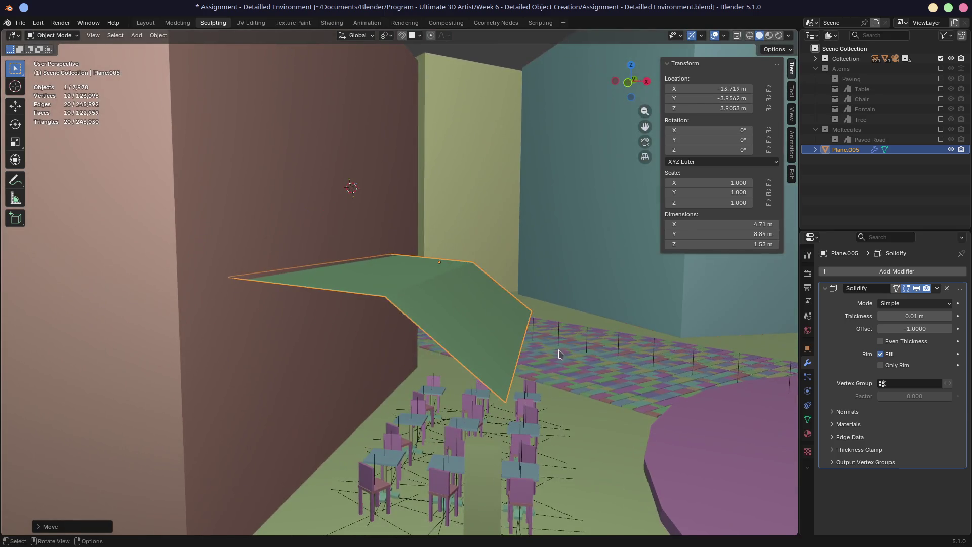
- In Edit Mode, slide the awning's outer right edge inward along its face
key(Tab)
click(528, 354)
key(g)
key(g)
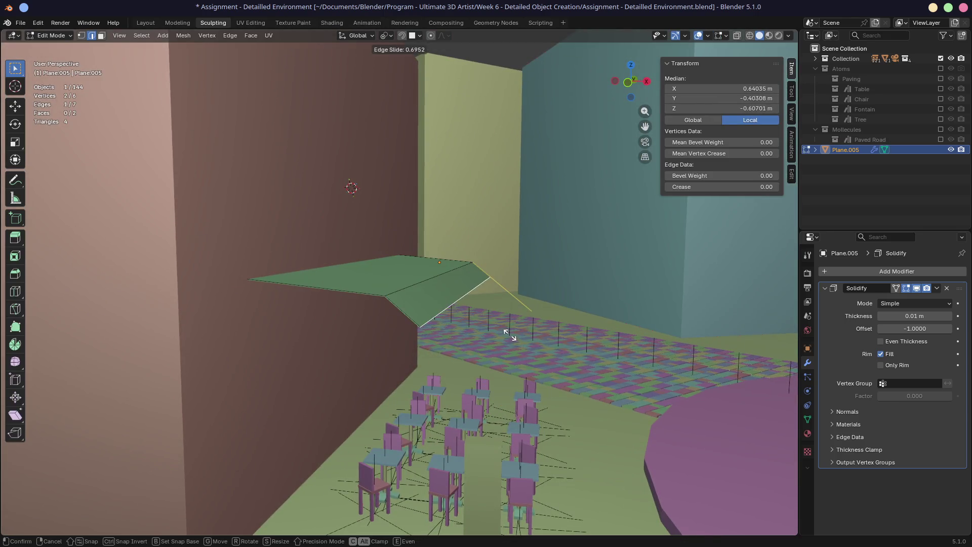
click(519, 338)
mouse_move(506, 373)
middle_down()
mouse_move(570, 318)
mouse_move(555, 309)
middle_up()
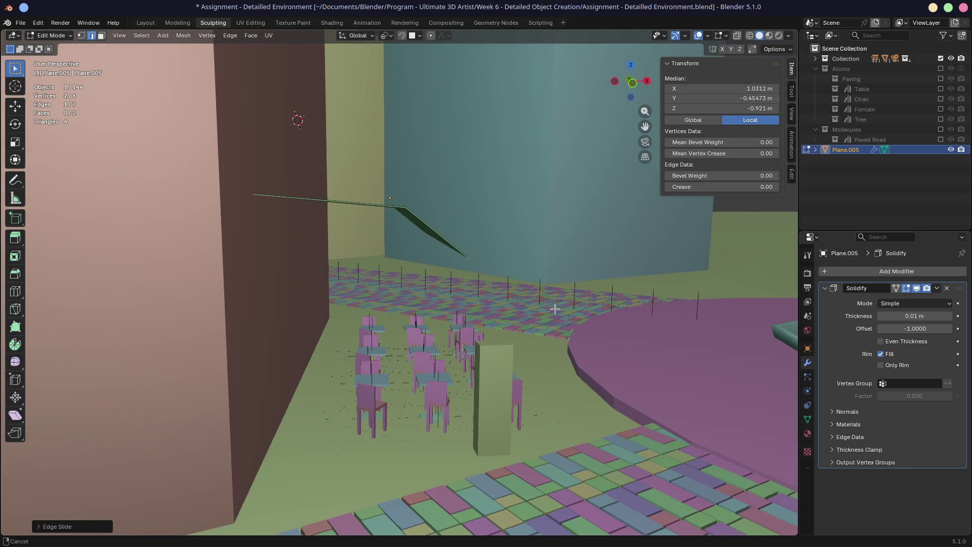
mouse_move(459, 286)
middle_down()
mouse_move(479, 269)
mouse_move(470, 277)
middle_up()
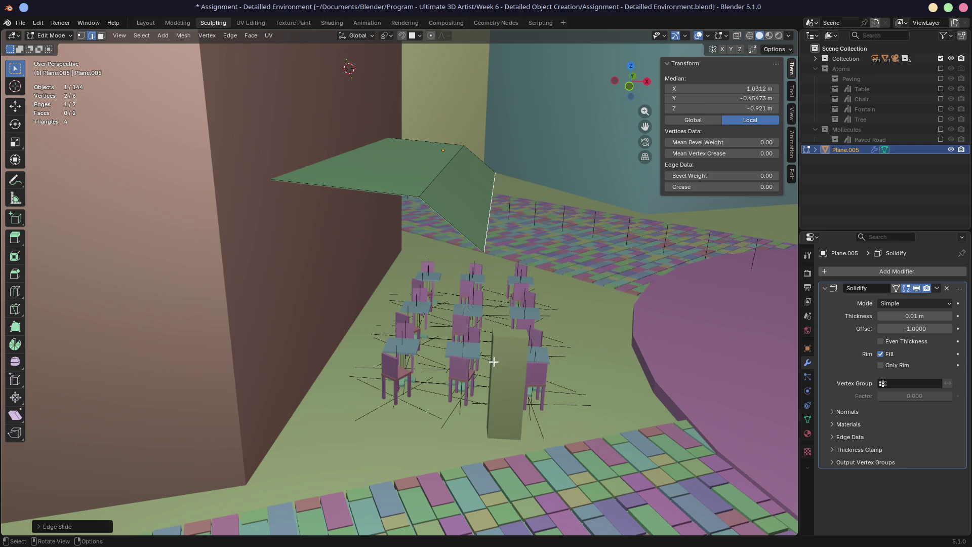
- Select the crease and outer right edges and push the edge outward along X
click(452, 179)
click(490, 207)
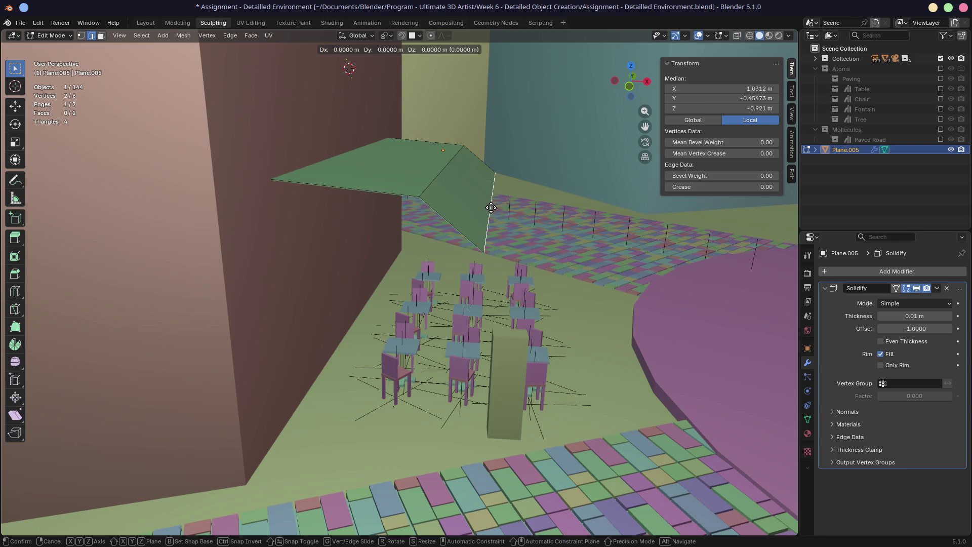
mouse_move(532, 220)
middle_down()
mouse_move(588, 237)
mouse_move(562, 241)
mouse_move(606, 246)
middle_up()
key(g)
key(x)
click(633, 239)
- Lower the outer edge vertically, then nudge it slightly back up
key(g)
key(z)
click(591, 246)
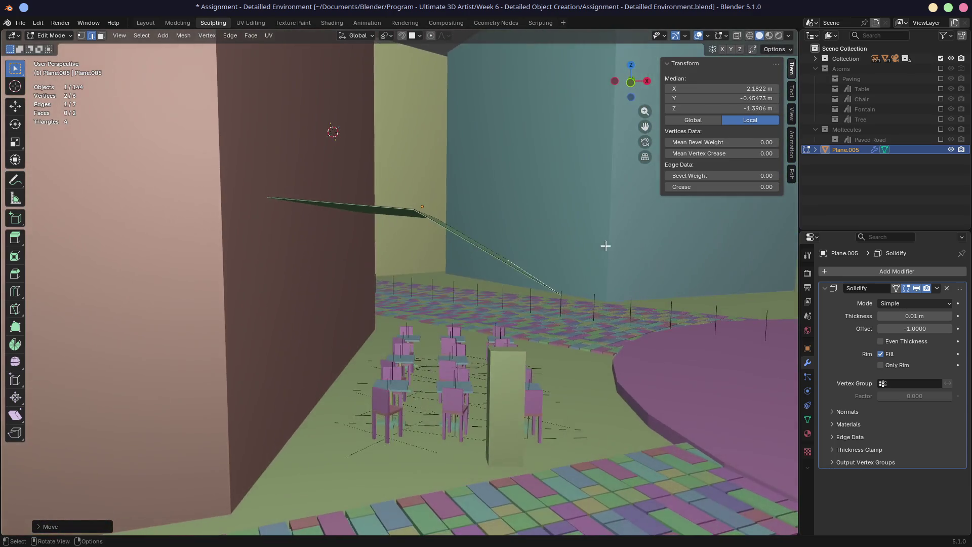
key(g)
key(z)
click(592, 272)
- Slide another awning edge along the surface and drop it lower on Z
click(432, 213)
middle_drag(471, 224, 495, 228)
key(g)
key(g)
click(492, 233)
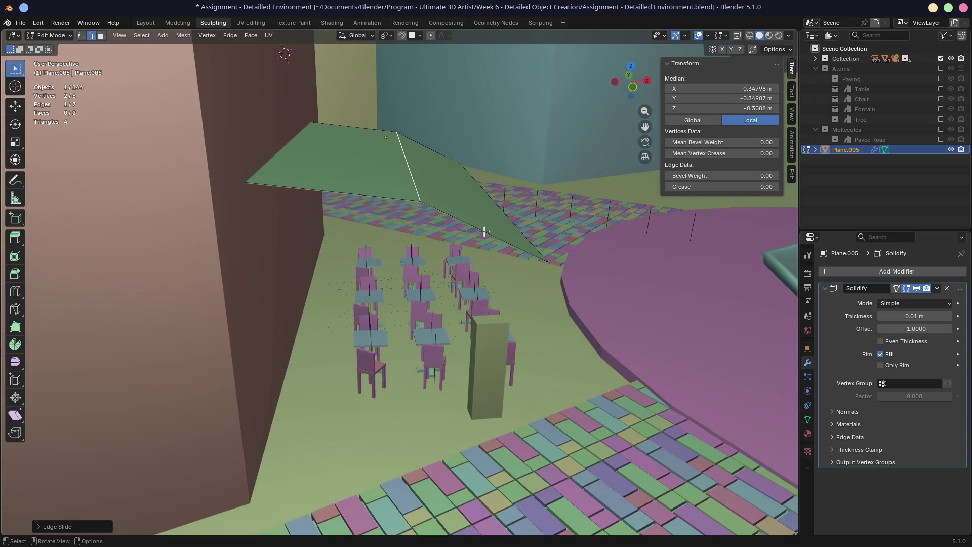
key(g)
key(z)
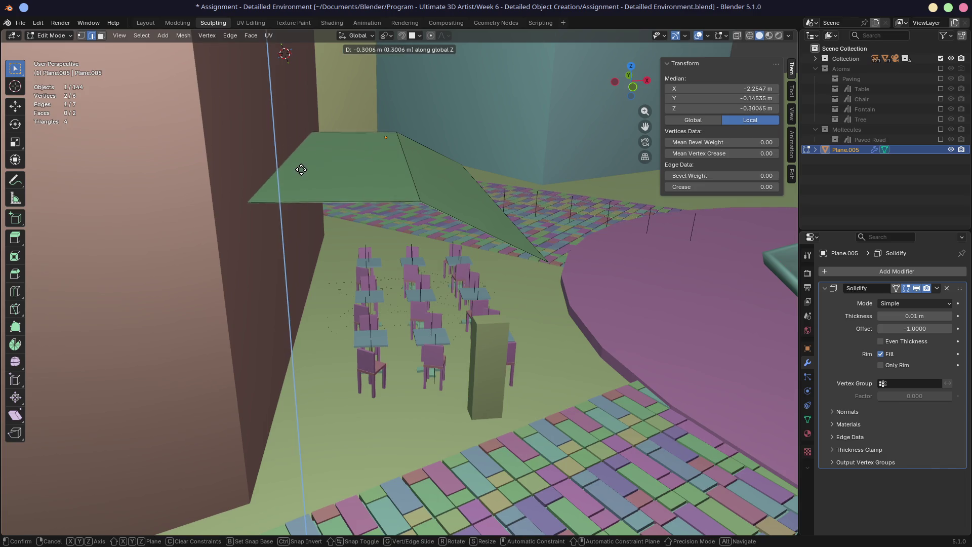
click(508, 265)
- Reposition the sloped roof edge above the chairs
mouse_move(507, 265)
middle_down()
mouse_move(443, 239)
mouse_move(514, 250)
mouse_move(538, 277)
mouse_move(566, 275)
middle_up()
mouse_move(542, 190)
middle_down()
mouse_move(447, 351)
mouse_move(504, 357)
middle_up()
key(g)
click(621, 222)
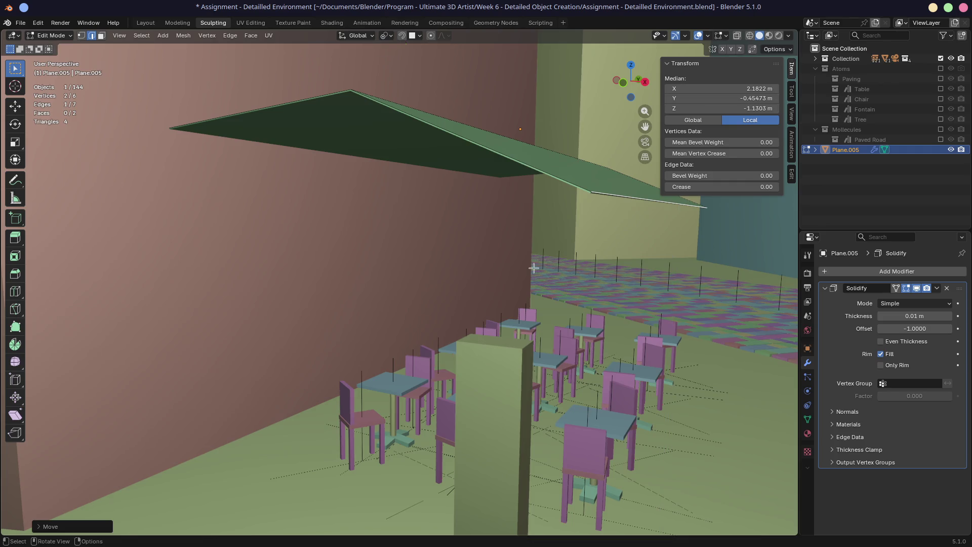
- Check the 5.11 × 8.74 × 0.831 m awning through the camera and return to Object Mode
middle_drag(534, 268, 477, 291)
key(KP_0)
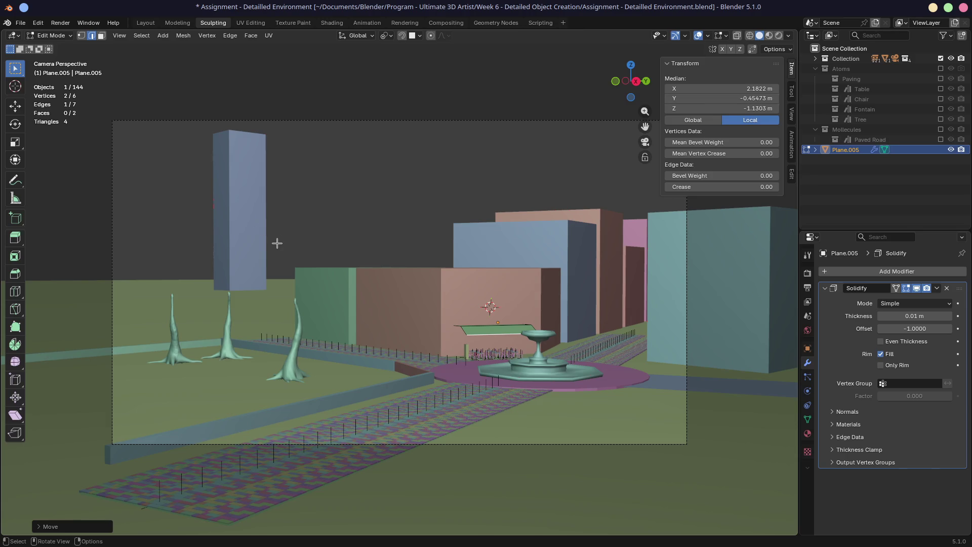
middle_drag(276, 276, 398, 269)
scroll(474, 279, up, 10)
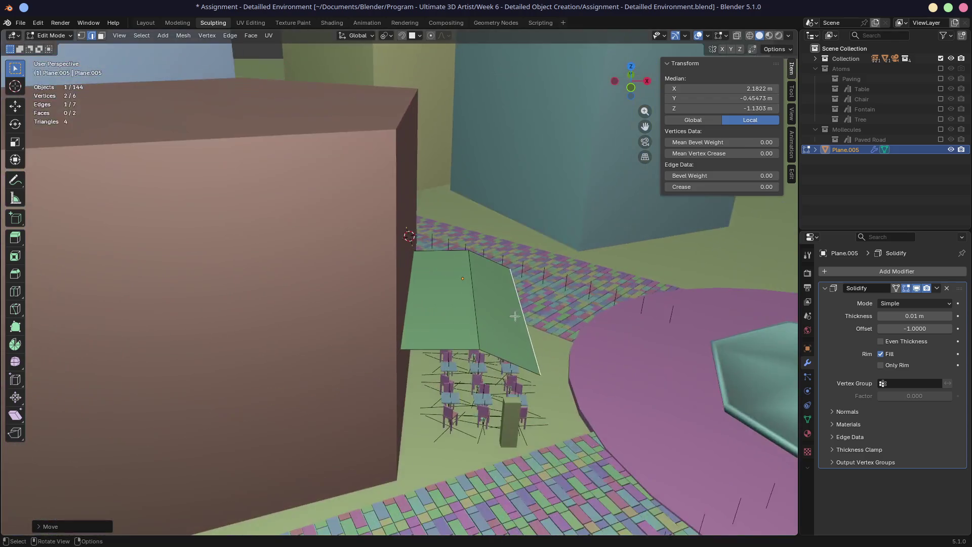
key(Tab)
scroll(428, 324, up, 8)
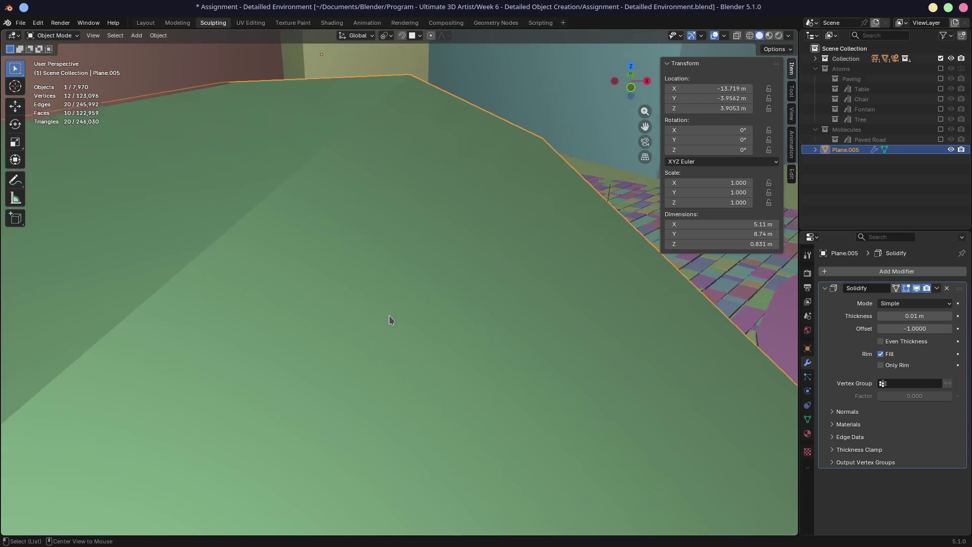
- Increase the awning's Solidify thickness to 0.1 m, making Plane.005 0.913 m tall
mouse_move(389, 320)
middle_down()
mouse_move(343, 278)
mouse_move(359, 287)
middle_up()
shift+middle_drag(414, 309, 456, 326)
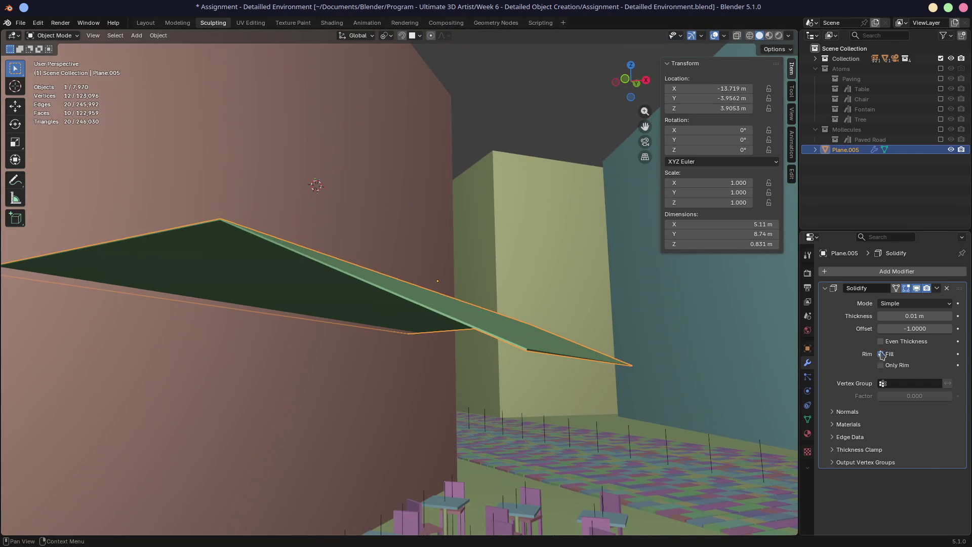
click(913, 316)
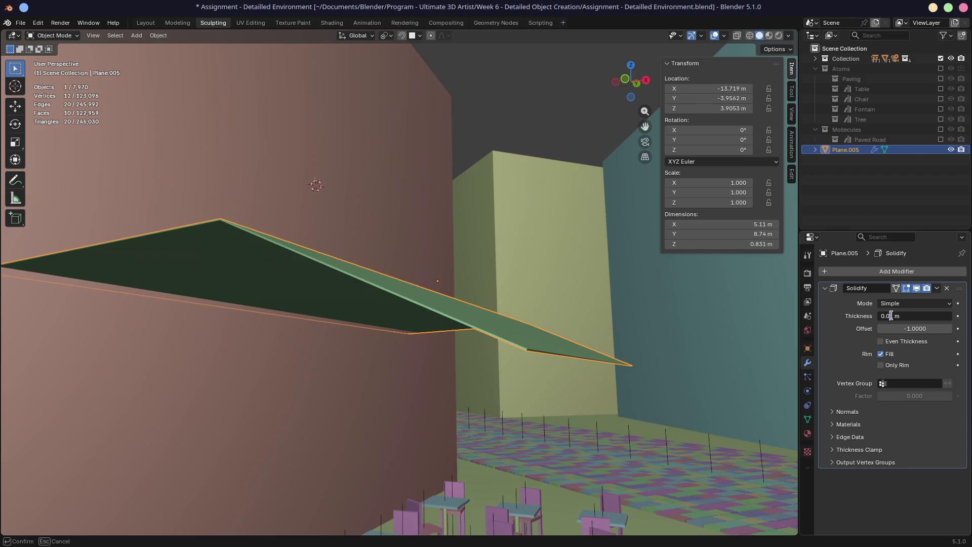
key(Return)
mouse_move(709, 365)
middle_down()
mouse_move(582, 360)
mouse_move(569, 348)
mouse_move(643, 339)
mouse_move(547, 348)
mouse_move(585, 351)
mouse_move(476, 302)
mouse_move(499, 301)
mouse_move(331, 264)
middle_up()
mouse_move(485, 301)
middle_down()
mouse_move(537, 306)
mouse_move(481, 295)
middle_up()
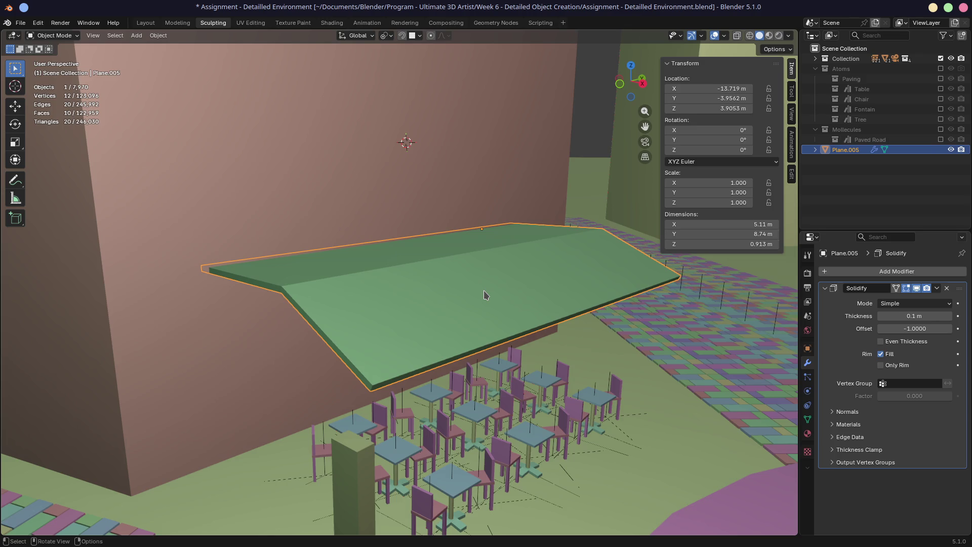
mouse_move(484, 291)
middle_down()
mouse_move(484, 314)
mouse_move(432, 297)
middle_up()
middle_drag(418, 364, 515, 353)
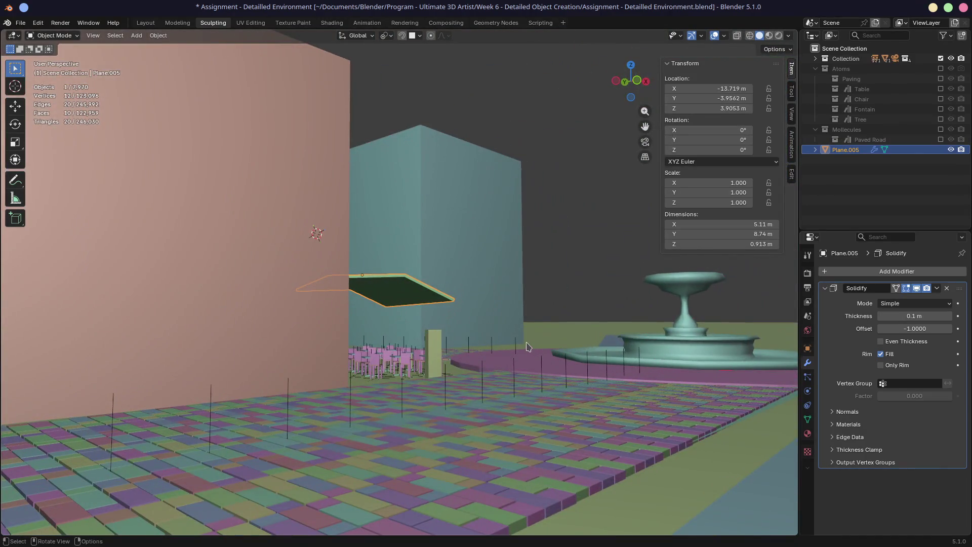
- Select the pink wall Cube.003 behind the awning and enter Edit Mode
mouse_move(537, 339)
middle_down()
mouse_move(406, 352)
mouse_move(551, 346)
mouse_move(526, 322)
mouse_move(541, 308)
mouse_move(542, 279)
middle_up()
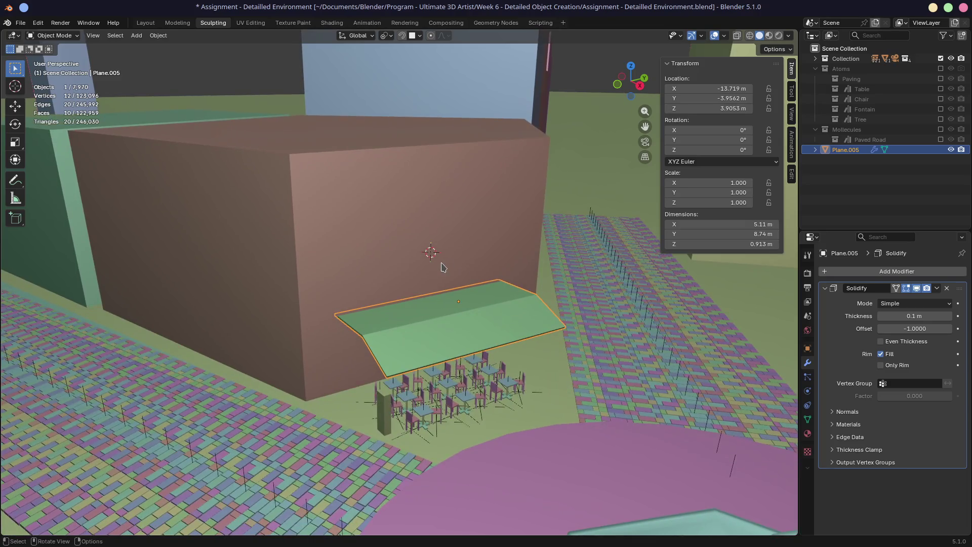
scroll(494, 263, up, 3)
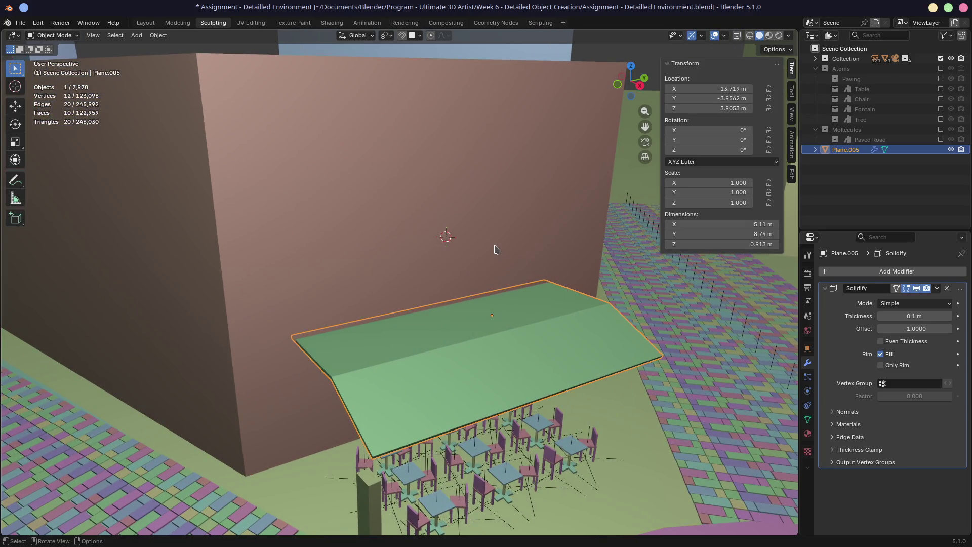
mouse_move(294, 279)
middle_down()
mouse_move(278, 276)
mouse_move(419, 265)
mouse_move(380, 274)
mouse_move(447, 278)
mouse_move(427, 269)
mouse_move(475, 263)
middle_up()
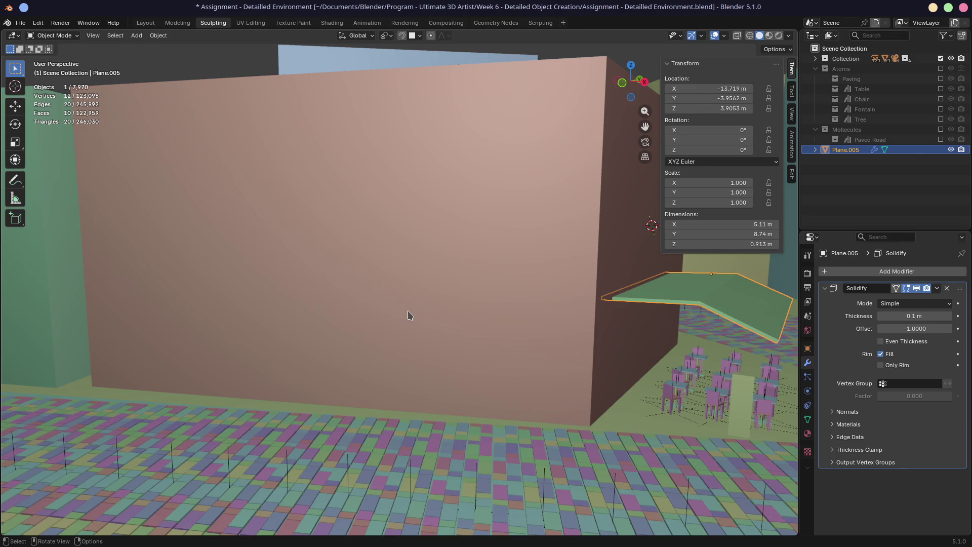
click(425, 306)
key(Tab)
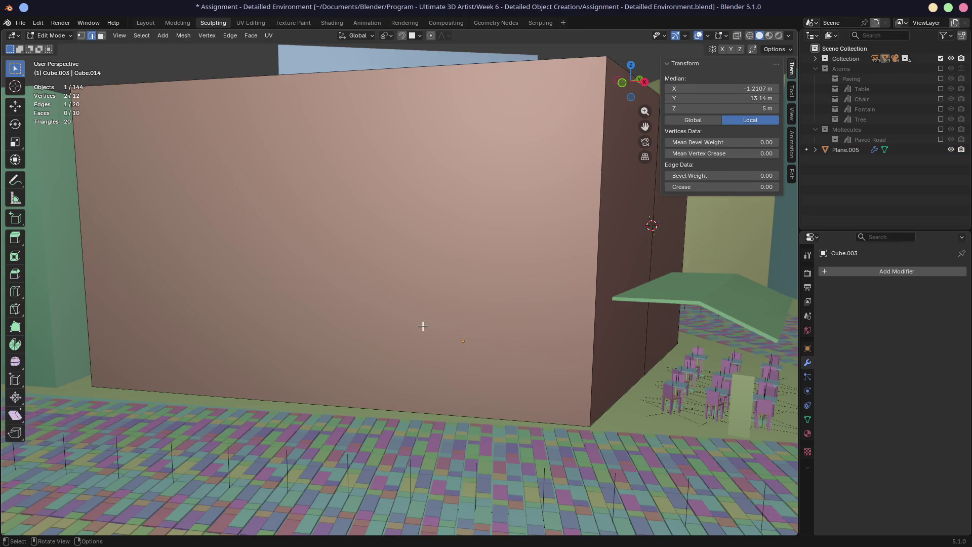
- Add a horizontal loop cut around the pink building and slide it slightly lower
key(3)
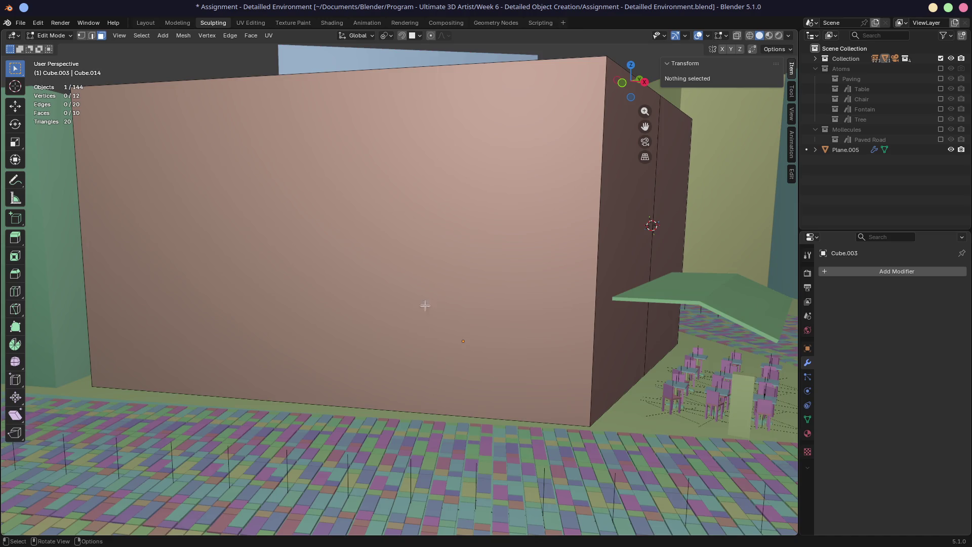
click(428, 302)
middle_drag(428, 302, 382, 282)
middle_drag(491, 290, 539, 278)
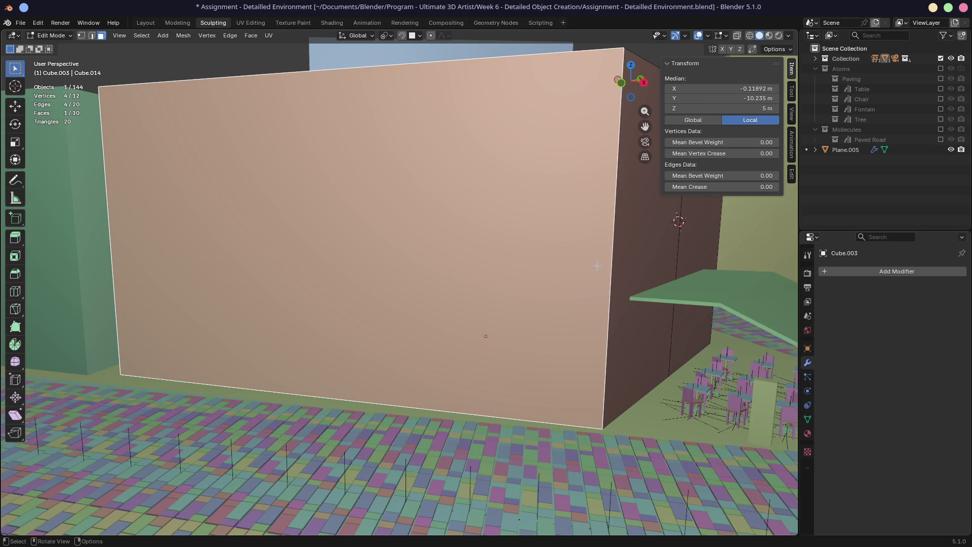
key(ctrl+r)
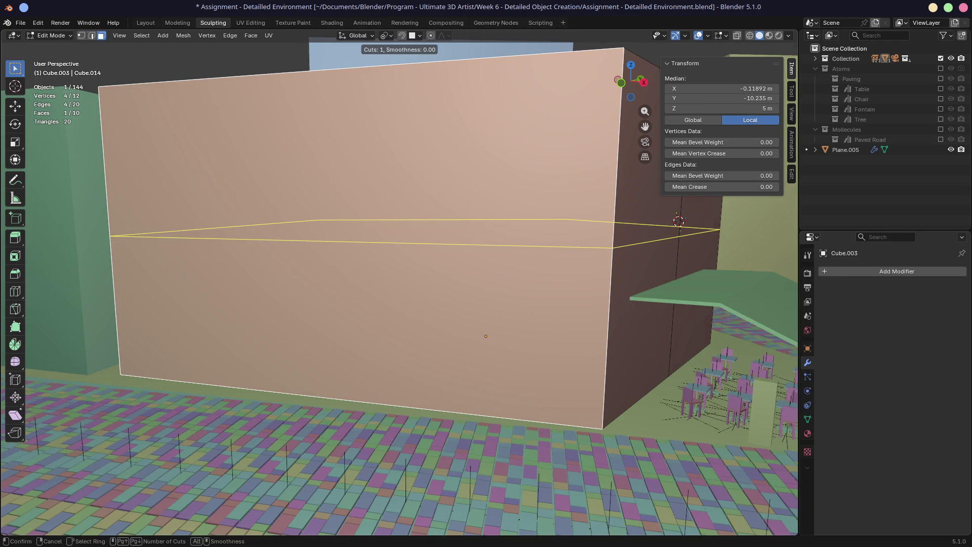
click(596, 265)
right_click(602, 291)
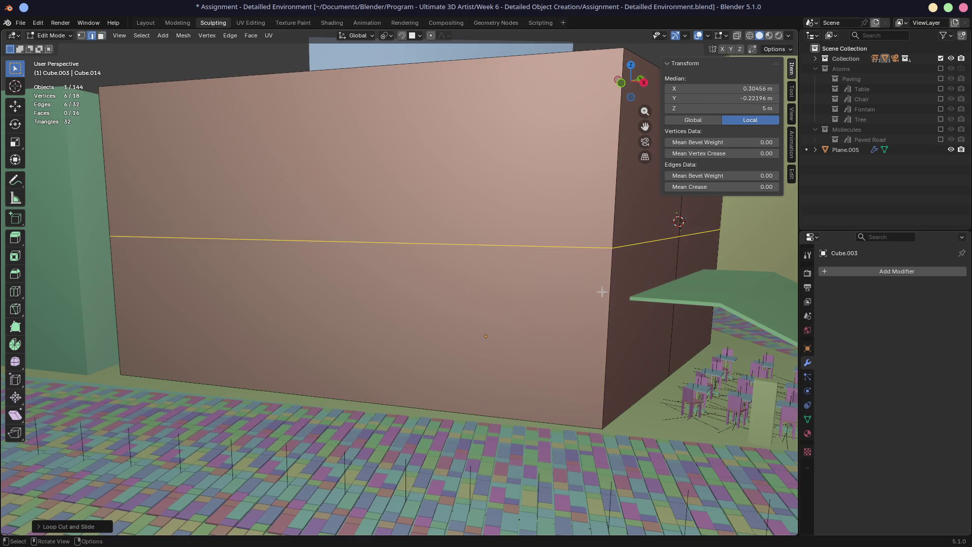
middle_drag(598, 305, 633, 310)
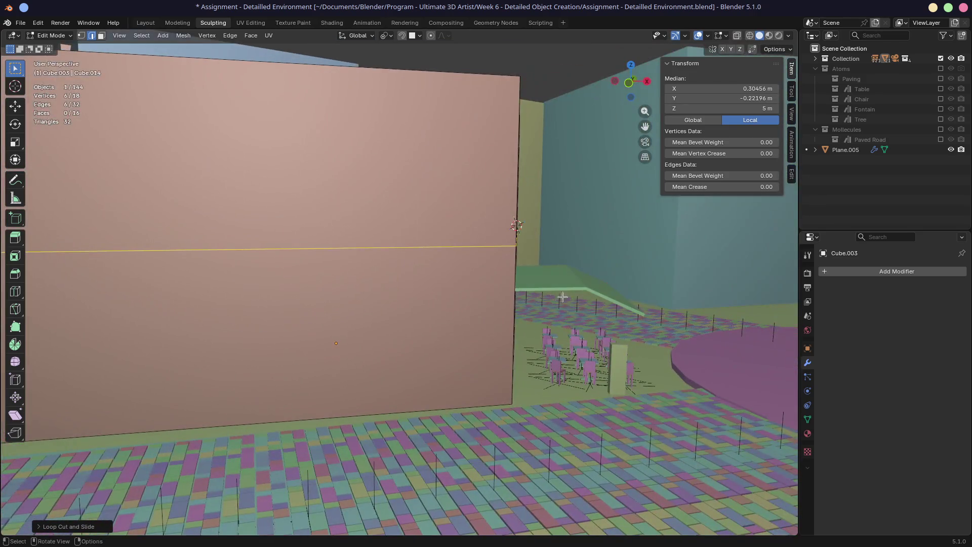
key(g)
key(g)
click(541, 307)
- Add a vertical loop cut through the building at its centre
middle_drag(541, 307, 473, 296)
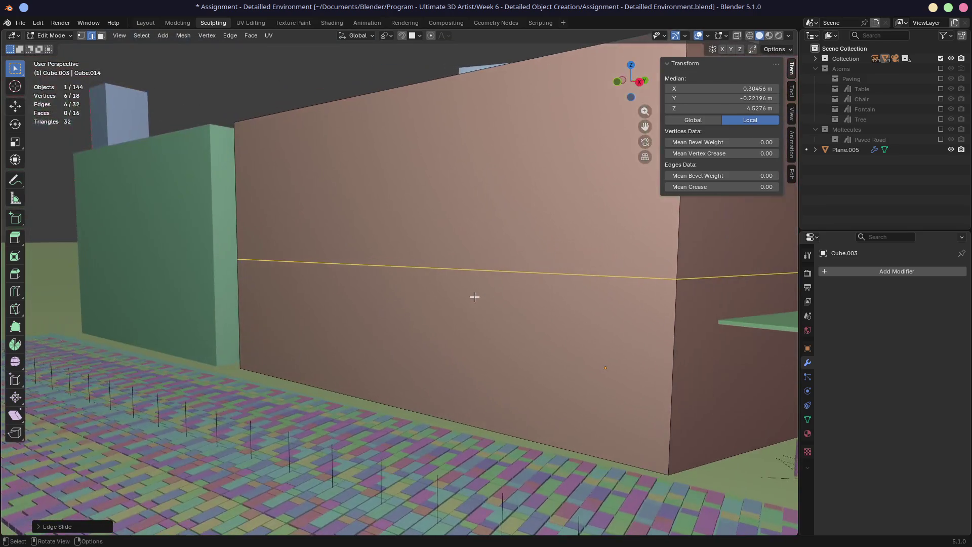
mouse_move(554, 324)
middle_down()
mouse_move(439, 282)
mouse_move(501, 288)
middle_up()
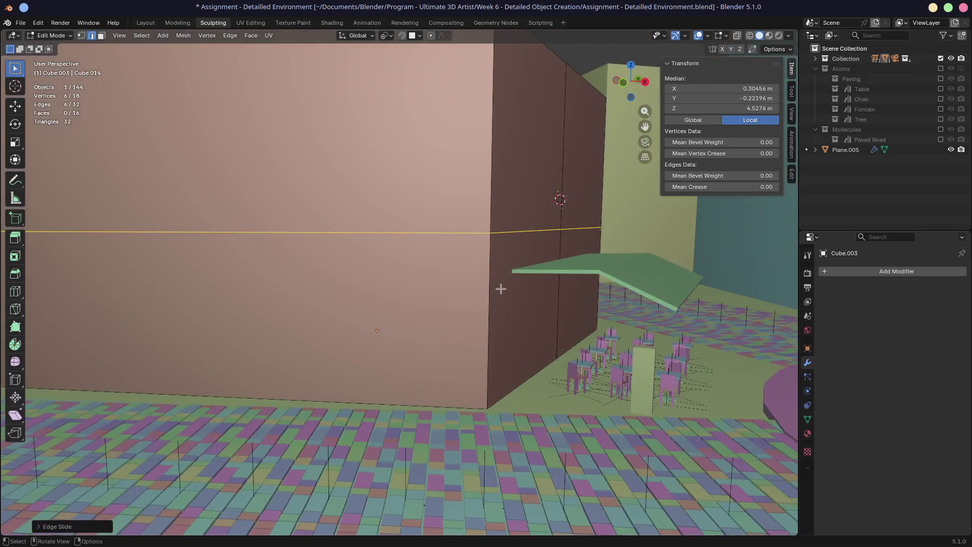
mouse_move(330, 302)
middle_down()
mouse_move(322, 301)
mouse_move(454, 313)
mouse_move(440, 304)
mouse_move(380, 314)
middle_up()
scroll(351, 315, up, 5)
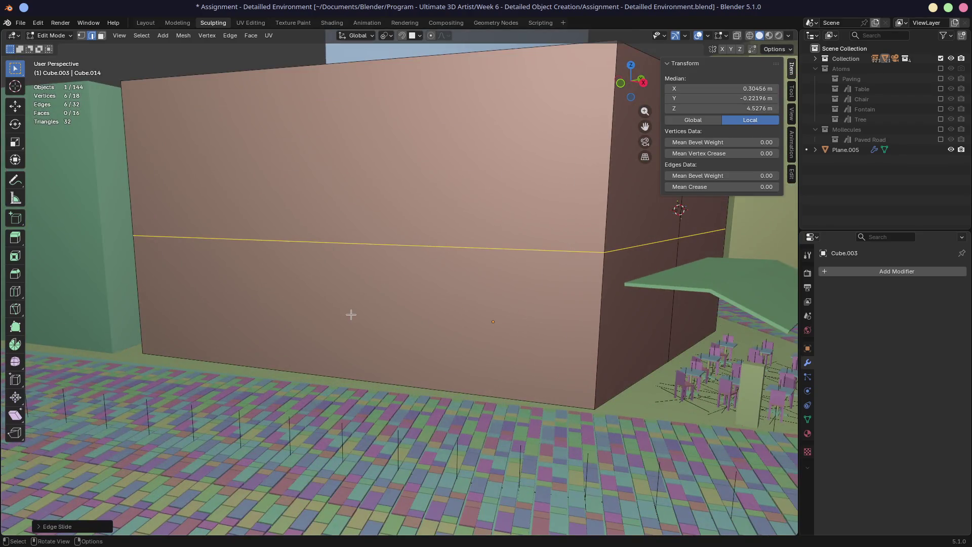
scroll(351, 315, down, 2)
mouse_move(380, 252)
middle_down()
mouse_move(395, 278)
mouse_move(417, 278)
mouse_move(427, 245)
middle_up()
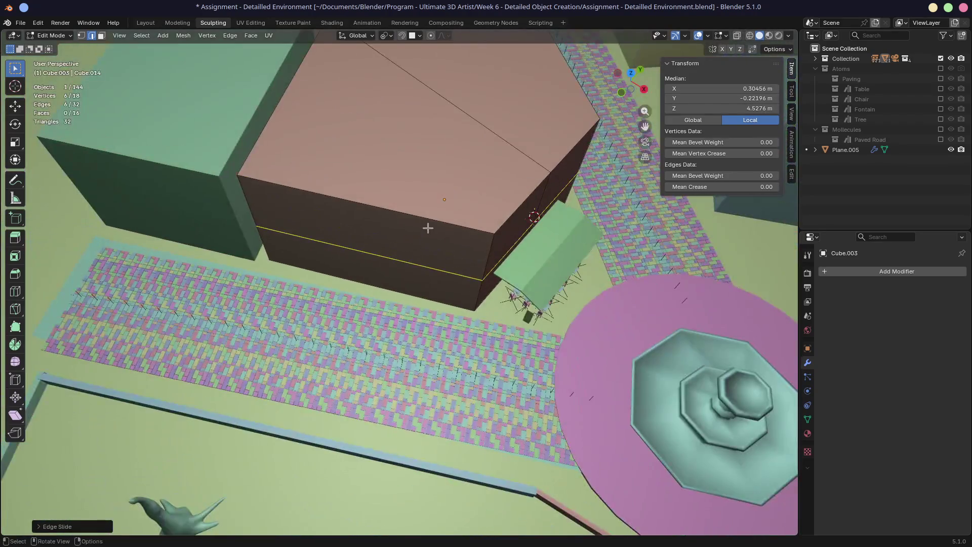
scroll(428, 228, down, 3)
key(ctrl+r)
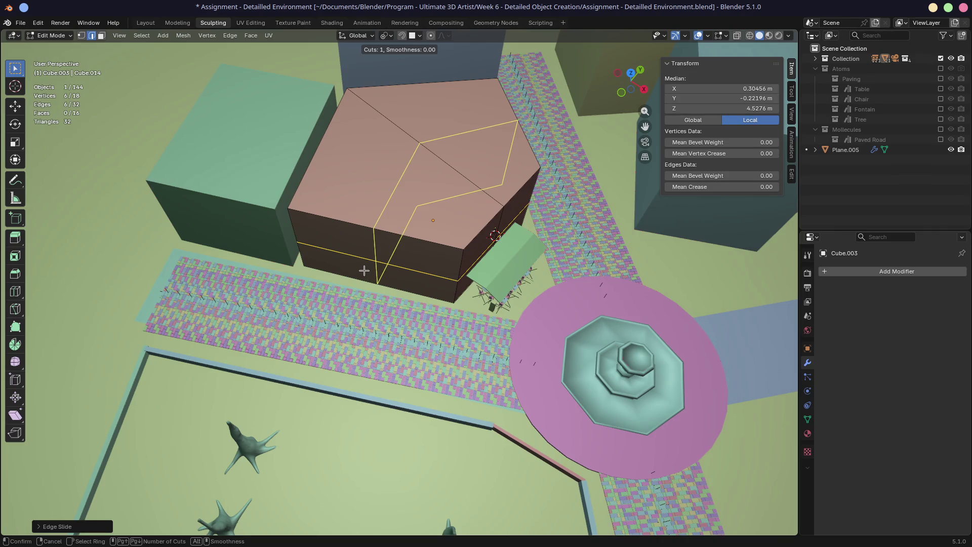
click(364, 271)
click(366, 276)
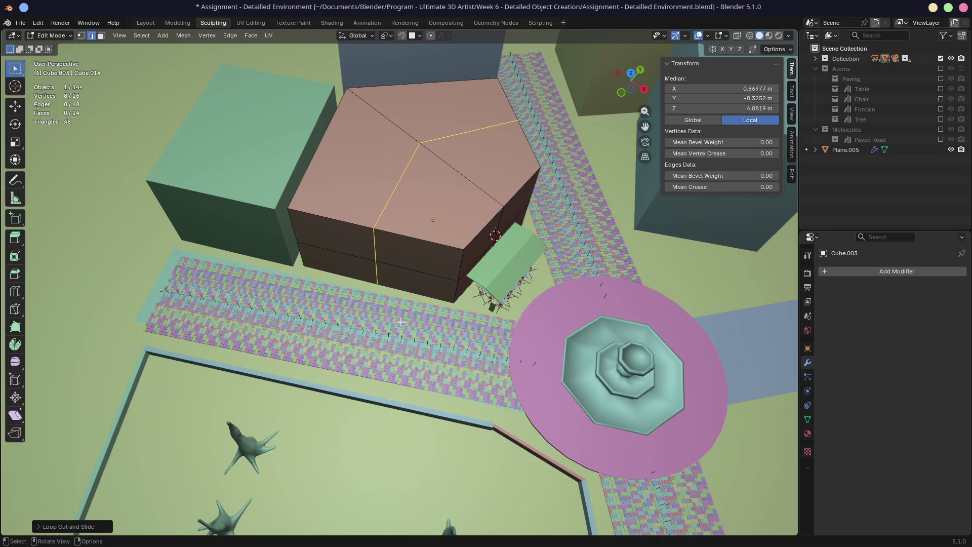
scroll(369, 295, up, 5)
mouse_move(454, 273)
middle_down()
mouse_move(469, 235)
mouse_move(472, 325)
mouse_move(441, 278)
mouse_move(450, 338)
middle_up()
- Inset the lower front wall face and extrude it inward into a recessed window
click(450, 338)
key(3)
click(522, 338)
key(i)
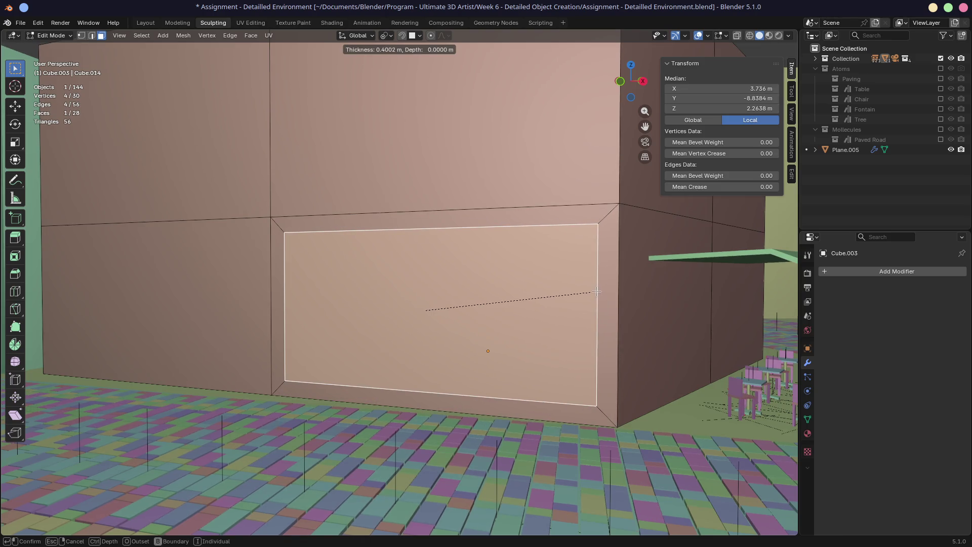
click(598, 292)
key(e)
mouse_move(597, 292)
alt+middle_down()
mouse_move(644, 311)
mouse_move(577, 345)
mouse_move(640, 347)
mouse_move(486, 302)
alt+middle_up()
click(633, 309)
- Save the file and render the scene with F12
click(577, 344)
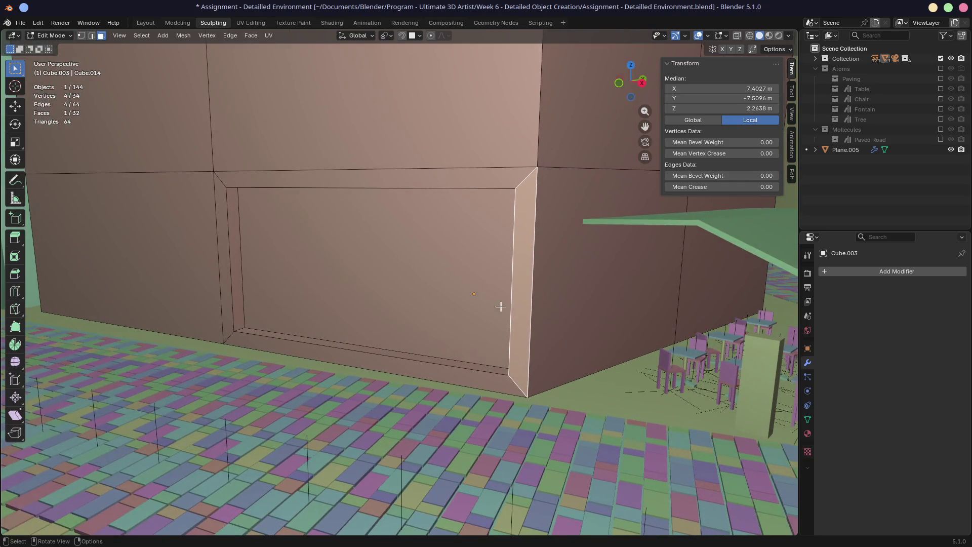
mouse_move(580, 308)
middle_down()
mouse_move(521, 311)
mouse_move(597, 311)
mouse_move(592, 295)
mouse_move(568, 287)
middle_up()
click(549, 301)
scroll(590, 296, down, 3)
key(ctrl+s)
key(F12)
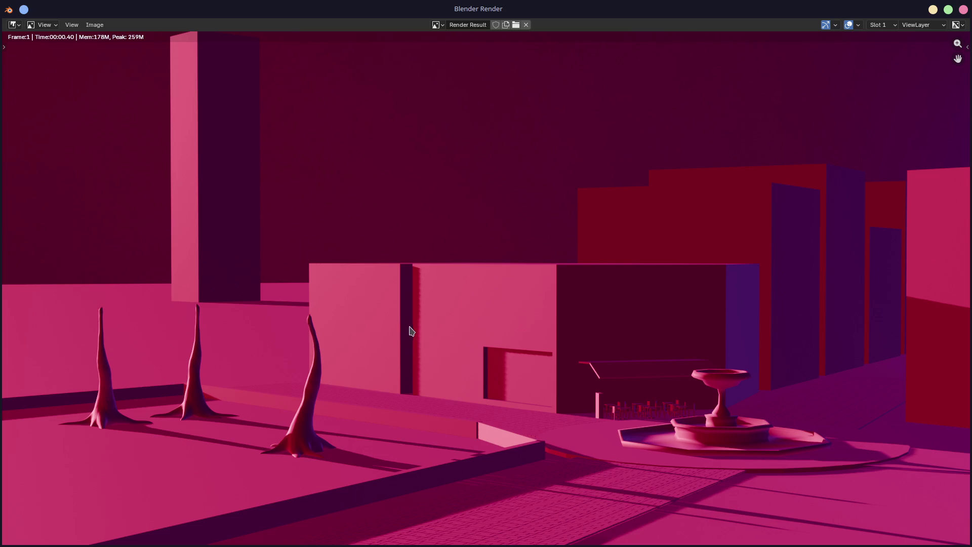
- Pan and zoom around the rendered image, then close the render window
mouse_move(454, 316)
middle_down()
mouse_move(462, 321)
mouse_move(419, 282)
middle_up()
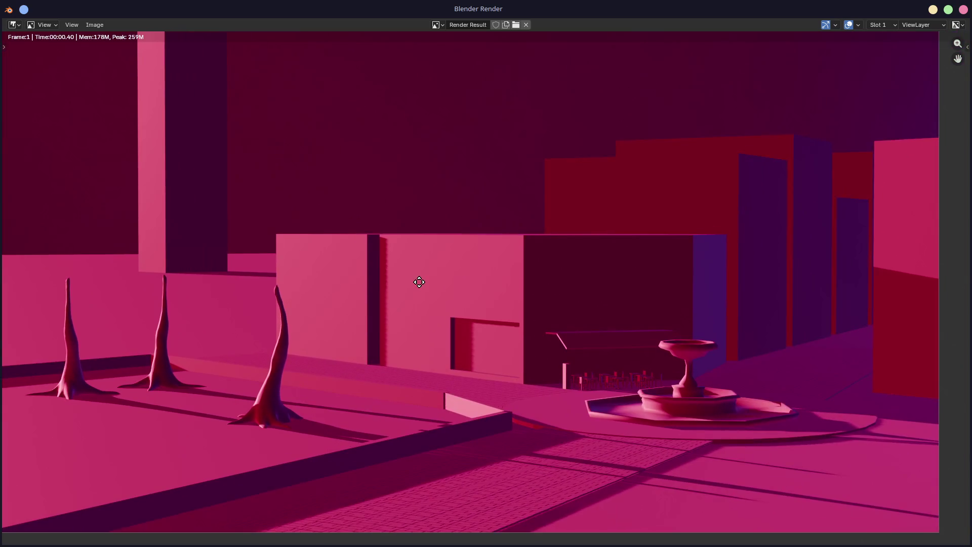
scroll(545, 329, down, 2)
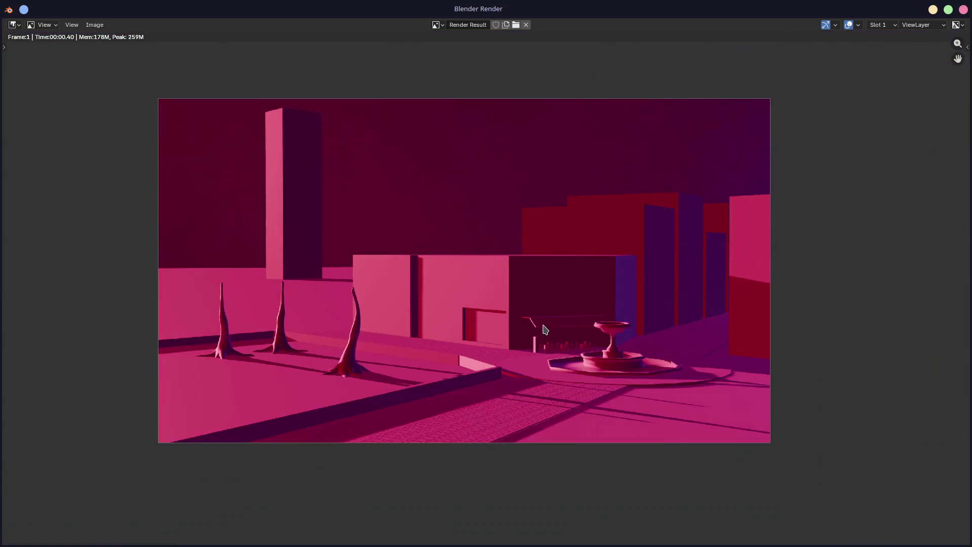
click(965, 10)
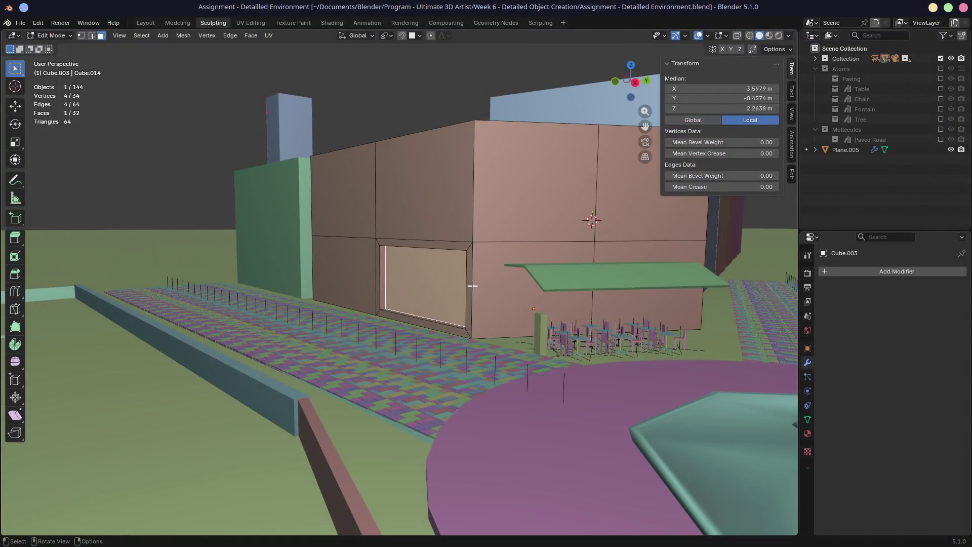
- Frame the trees and fountain beside the pink building, then look through the scene camera
scroll(468, 285, up, 5)
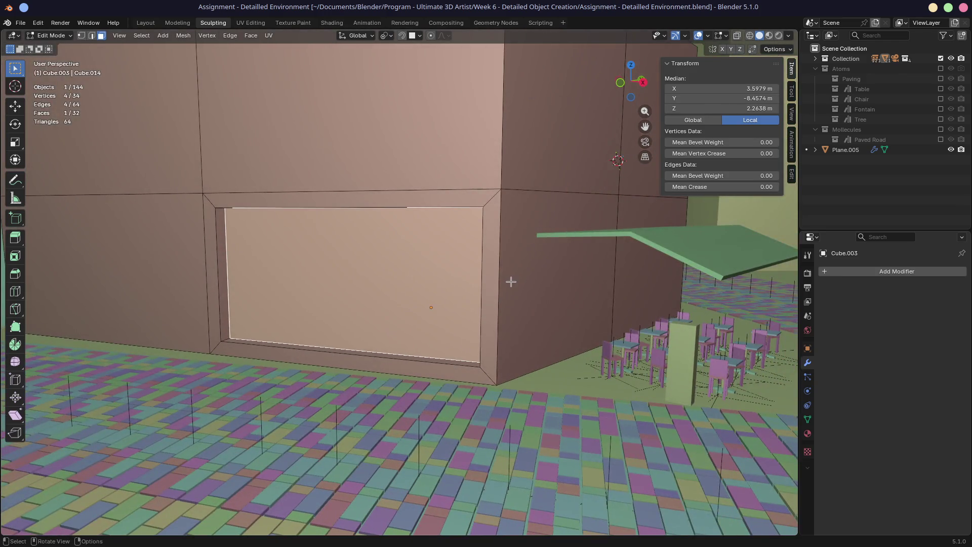
scroll(511, 277, down, 5)
mouse_move(515, 289)
shift+middle_down()
mouse_move(617, 286)
mouse_move(476, 275)
mouse_move(424, 304)
shift+middle_up()
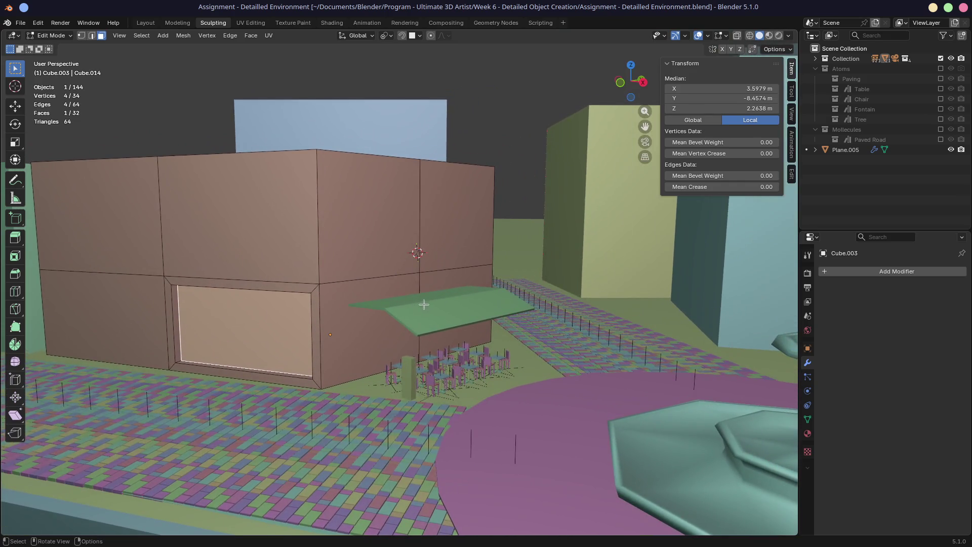
mouse_move(552, 274)
middle_down()
mouse_move(447, 282)
mouse_move(503, 272)
middle_up()
key(KP_0)
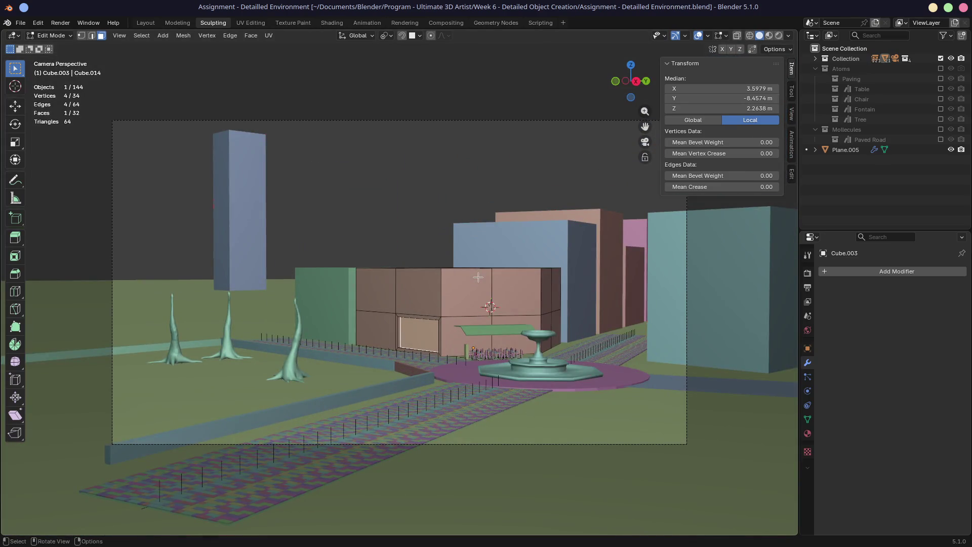
- Show the camera view in Material Preview, then in full Rendered shading
scroll(478, 278, up, 5)
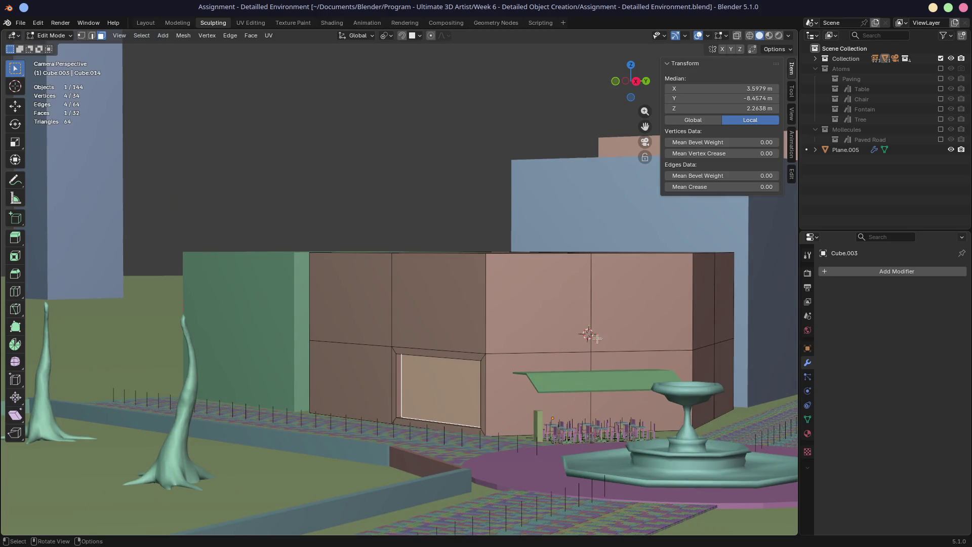
scroll(621, 326, down, 5)
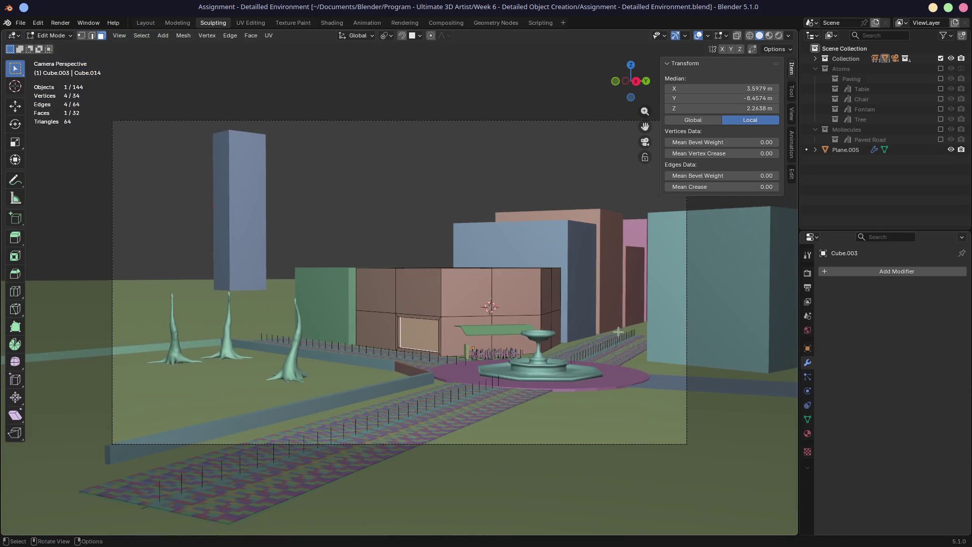
scroll(499, 311, up, 3)
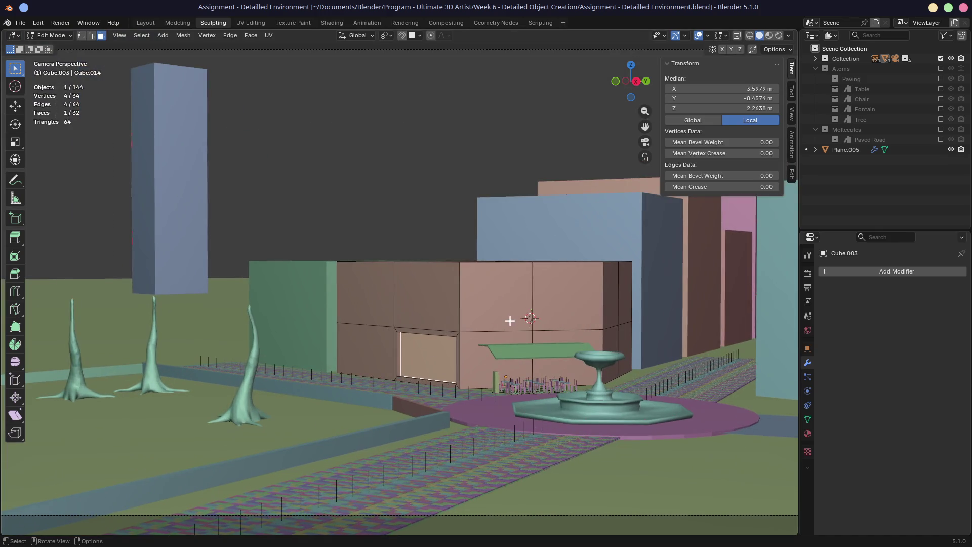
scroll(548, 331, down, 2)
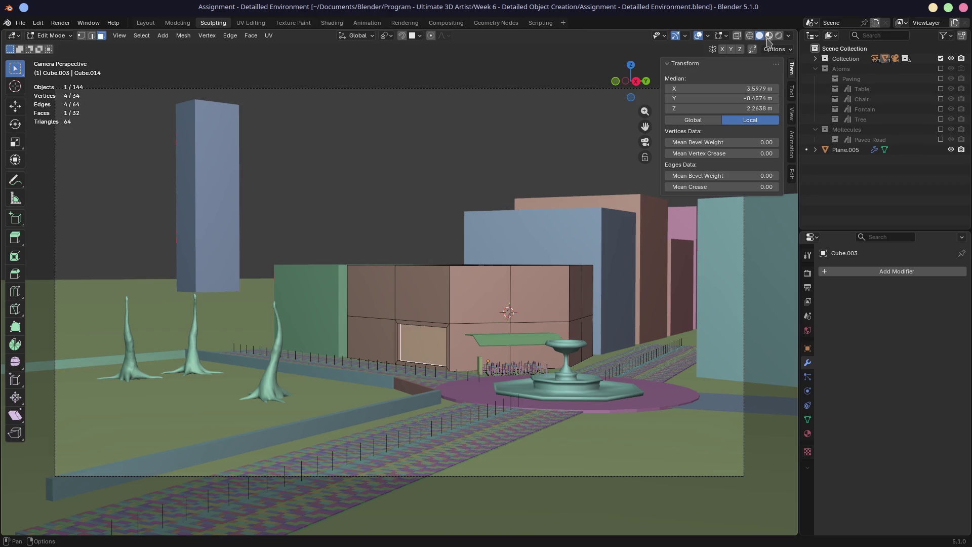
click(769, 35)
click(779, 35)
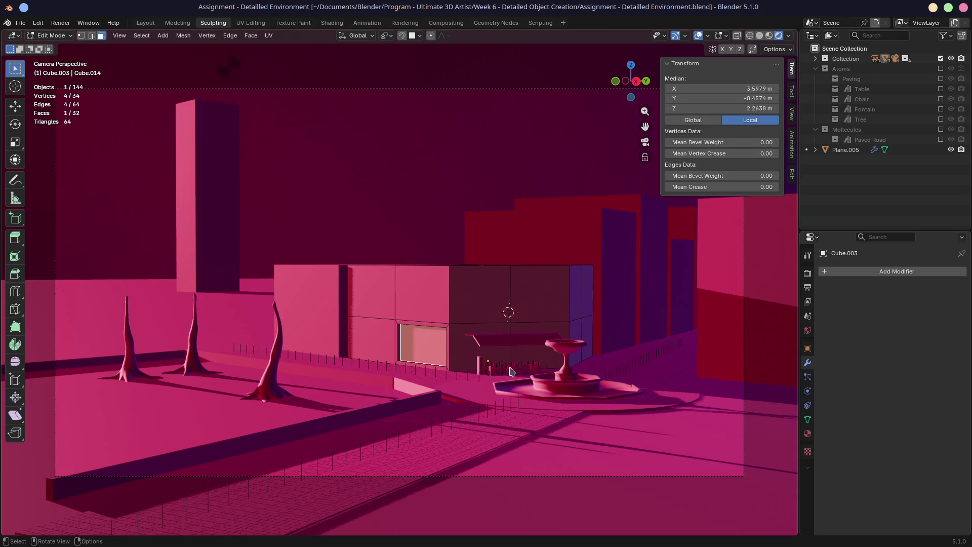
- Return to Object Mode, select then deselect the fountain base, toggle overlays, and look down from above
key(Tab)
click(462, 402)
click(473, 432)
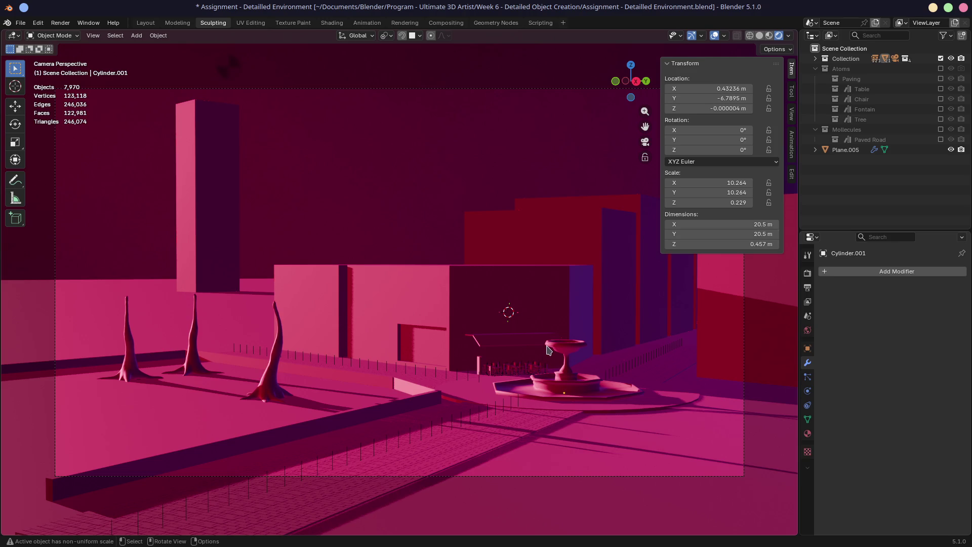
click(714, 37)
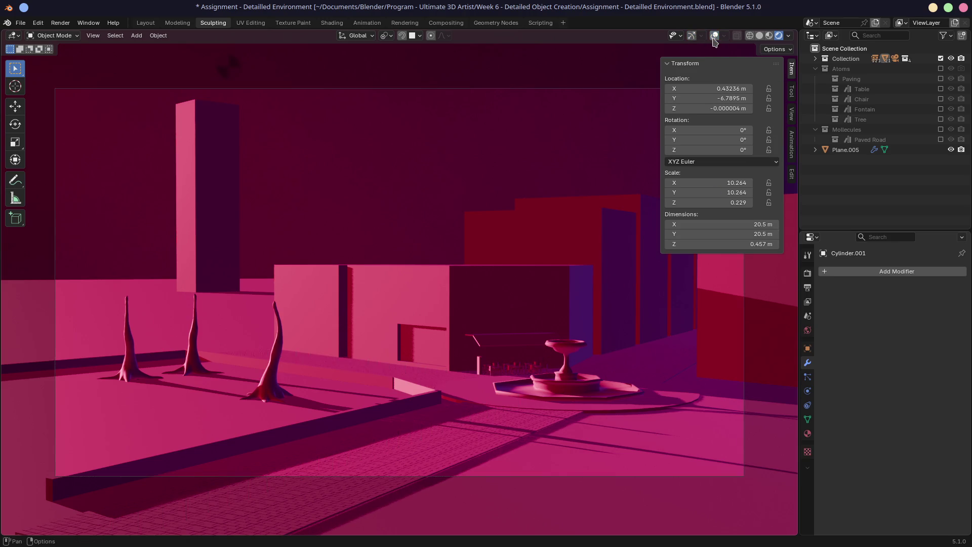
click(714, 37)
click(692, 35)
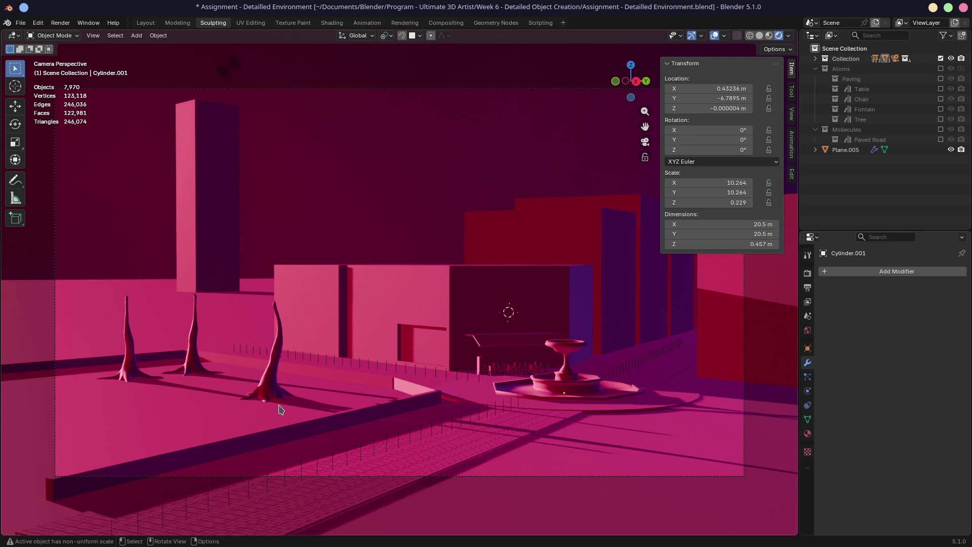
middle_drag(438, 327, 494, 354)
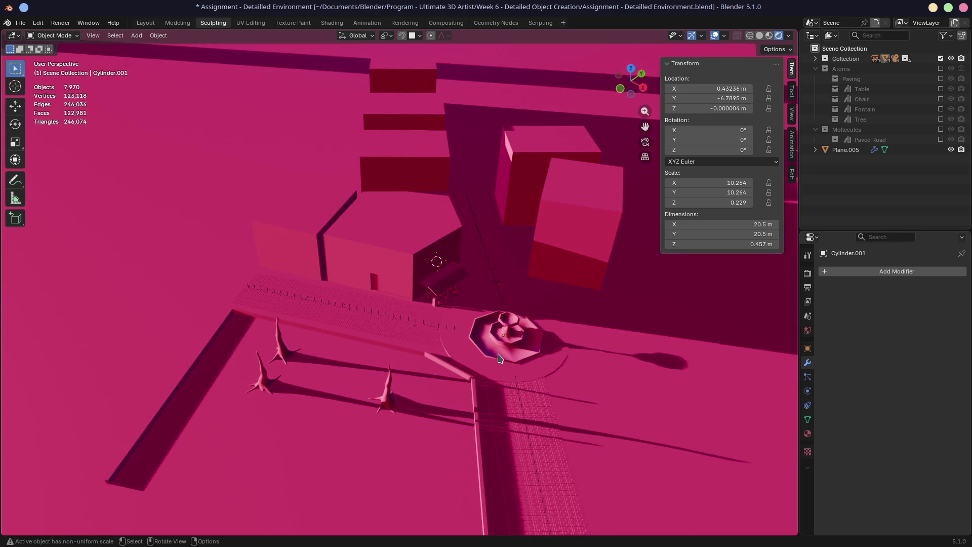
- In solid top view, duplicate the Road1.002 collection from the Outliner as Road1.003
key(KP_7)
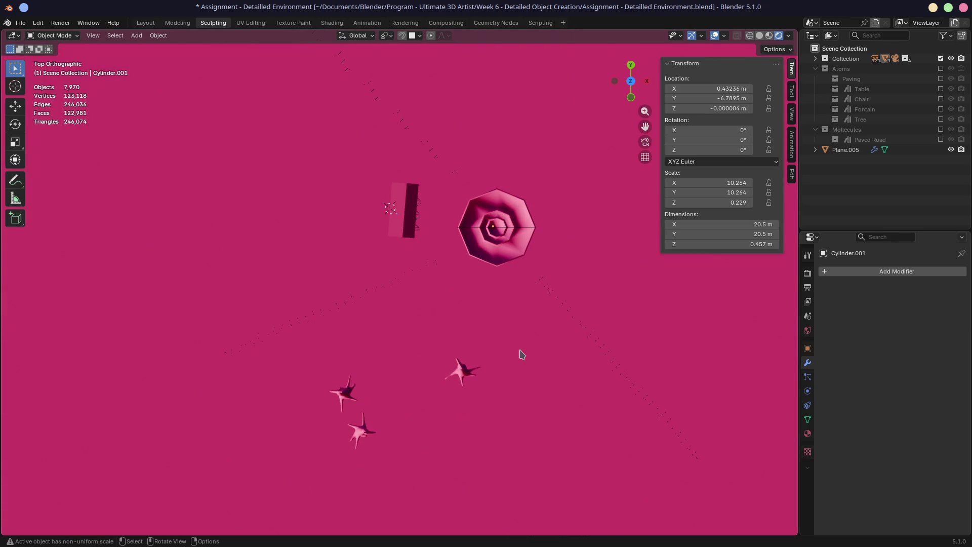
click(759, 36)
shift+middle_drag(658, 152, 598, 163)
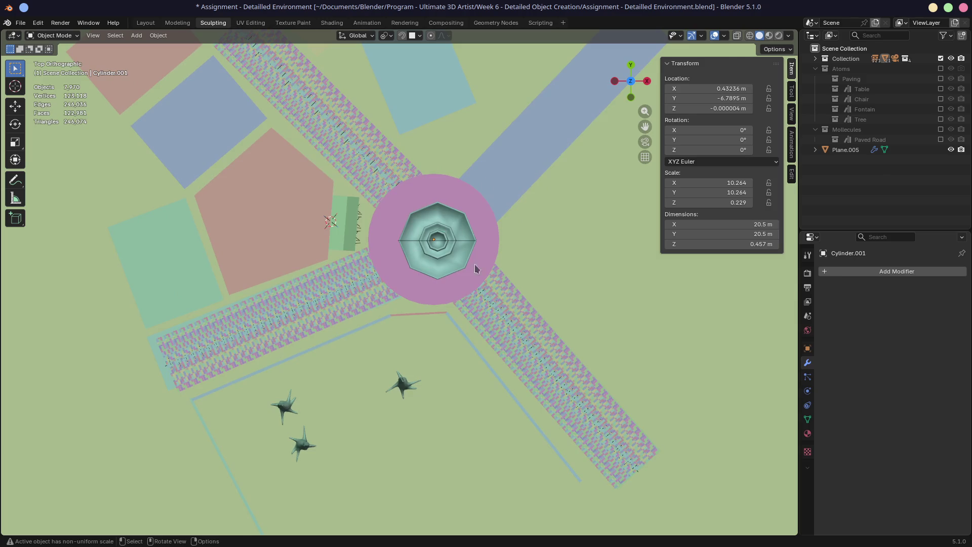
click(816, 59)
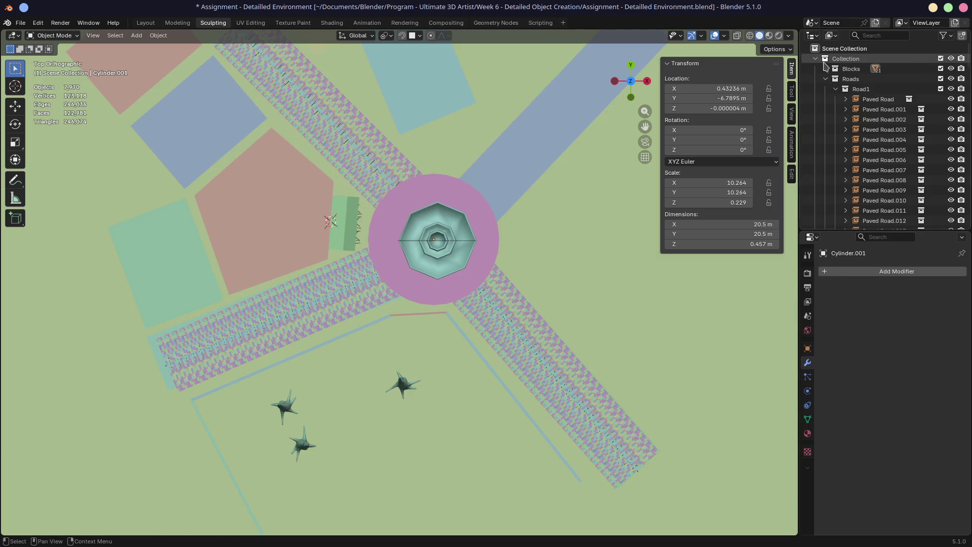
click(837, 99)
key(ctrl+c)
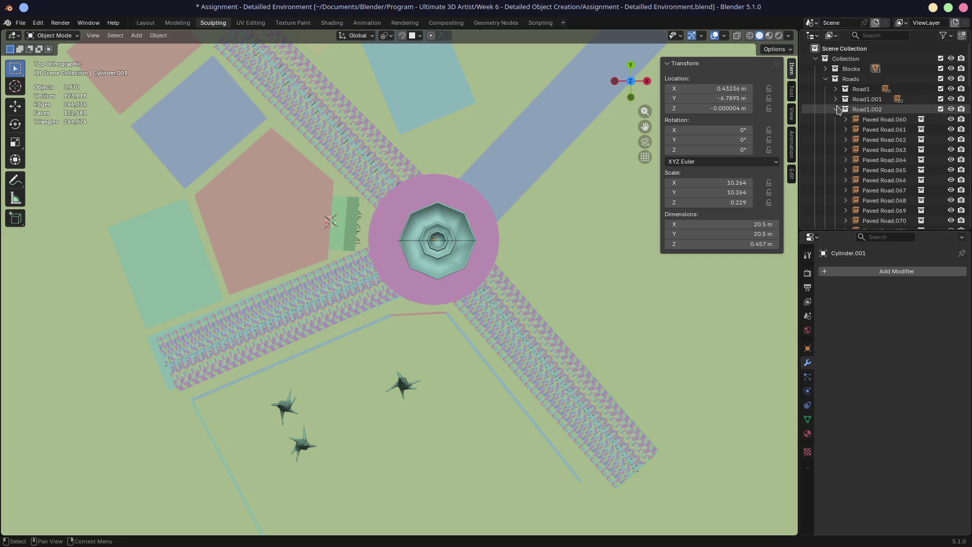
key(ctrl+v)
right_click(851, 109)
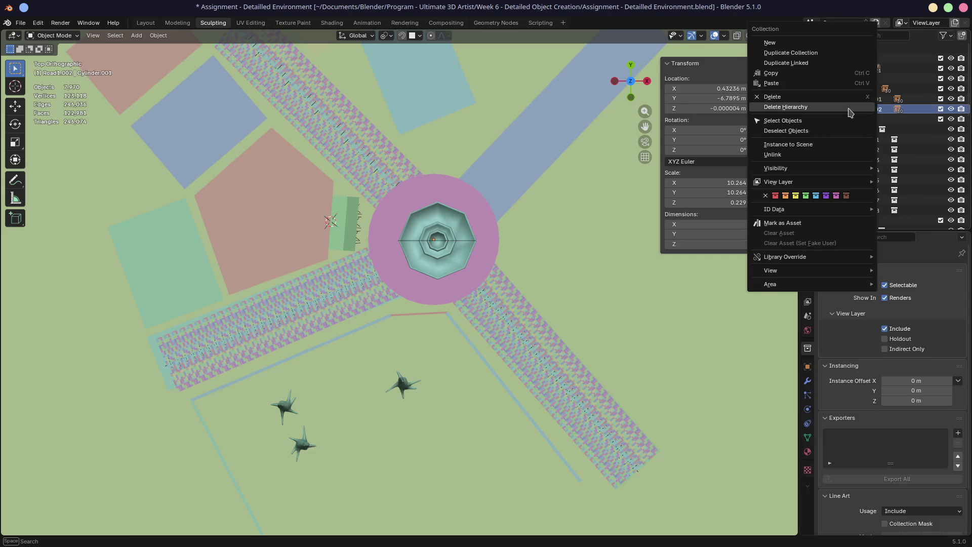
click(818, 53)
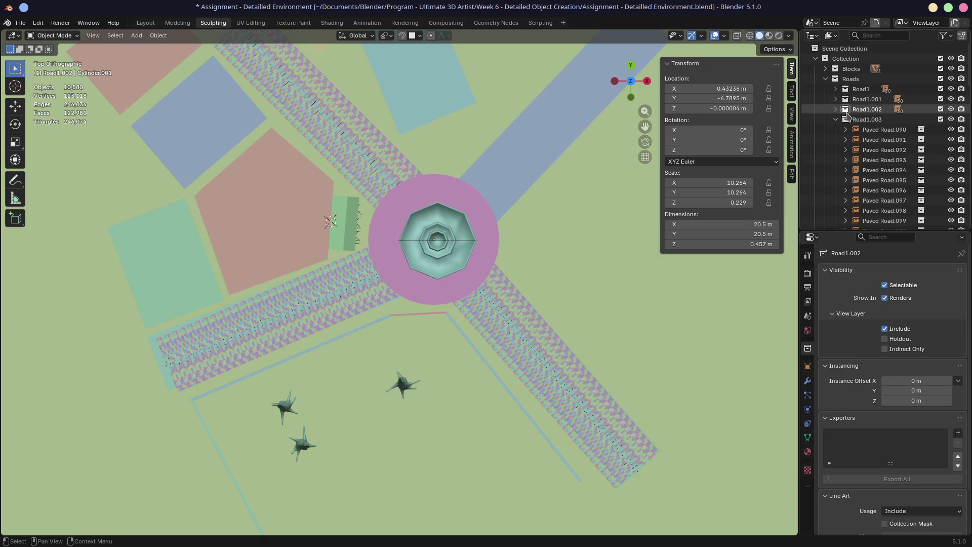
- Move Road1.003 and rotate it about its bounding box centre to point up-right
shift+middle_drag(553, 173, 515, 253)
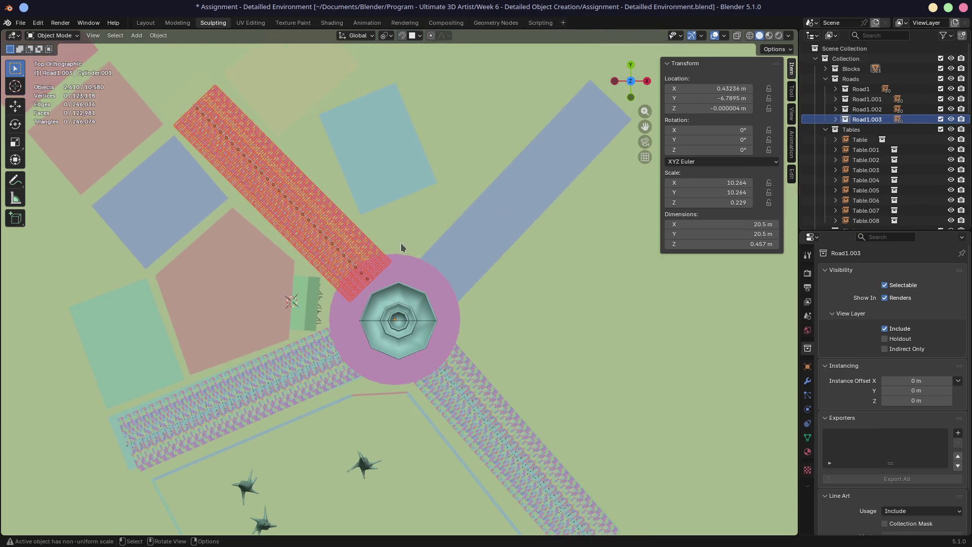
key(g)
click(622, 258)
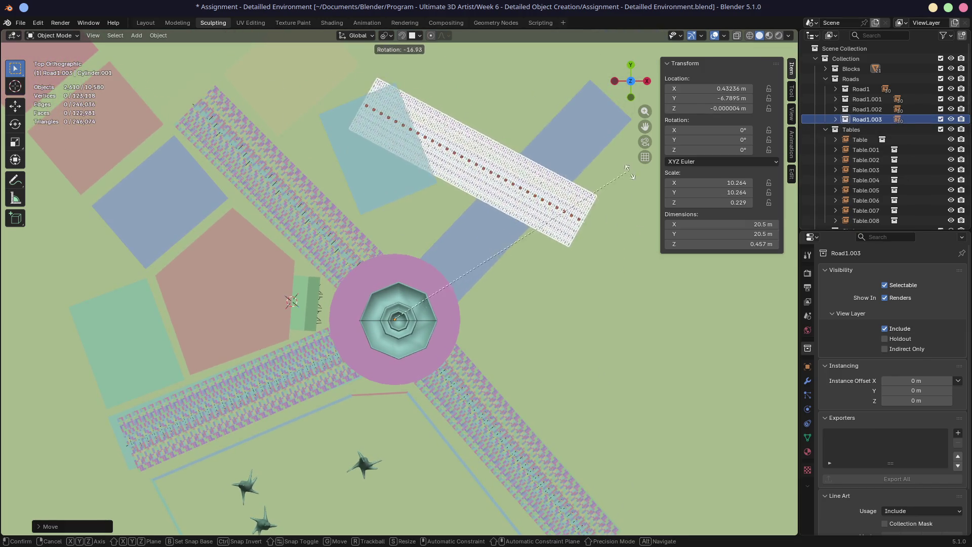
click(387, 35)
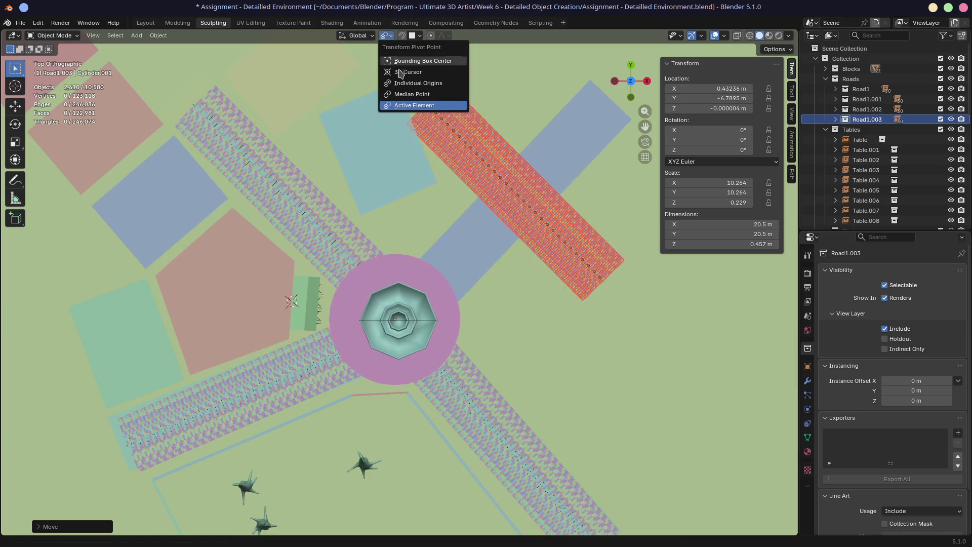
click(407, 60)
key(r)
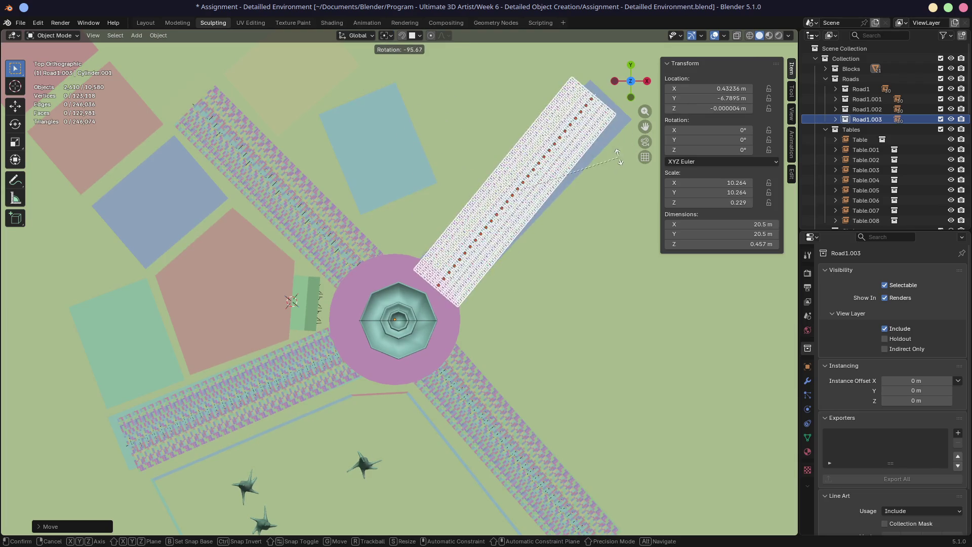
click(626, 169)
- Nudge Road1.003 into final alignment on the plaza's upper-right arm
key(g)
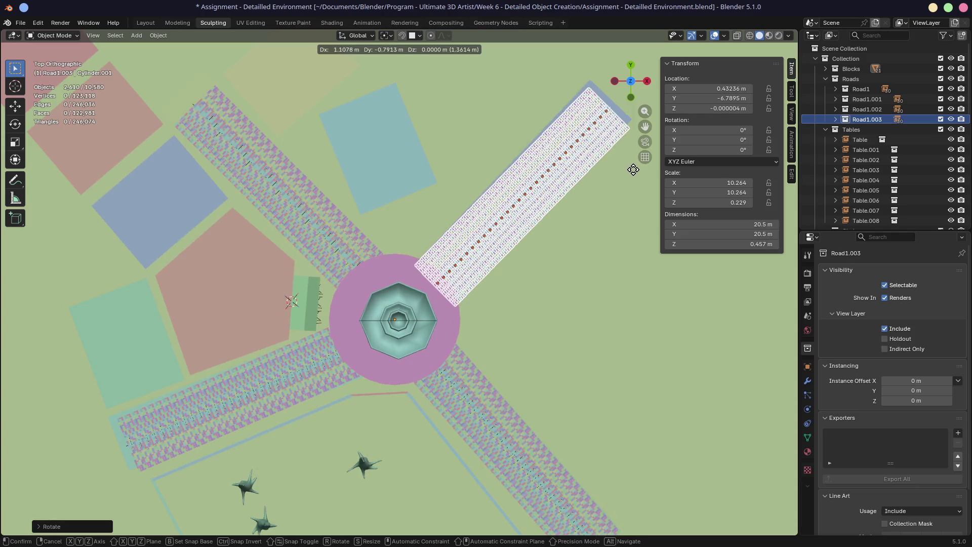
click(634, 174)
key(g)
key(Escape)
key(ctrl+z)
key(g)
click(630, 178)
middle_drag(630, 178, 501, 145)
- Select a road piece, inspect the roads around the fountain from several angles, then return to camera view
click(436, 370)
middle_drag(424, 374, 463, 337)
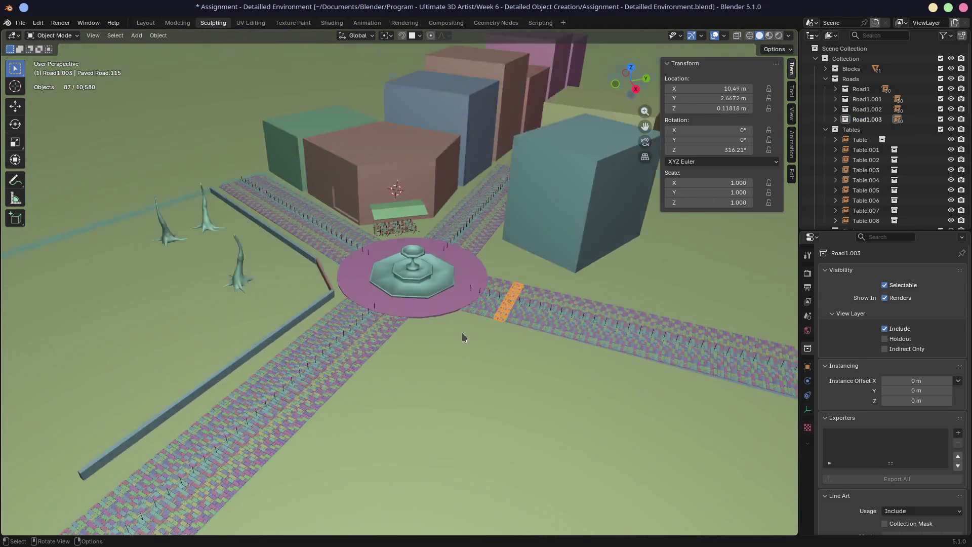
scroll(463, 337, up, 3)
scroll(394, 239, up, 2)
ctrl+scroll(385, 271, down, 4)
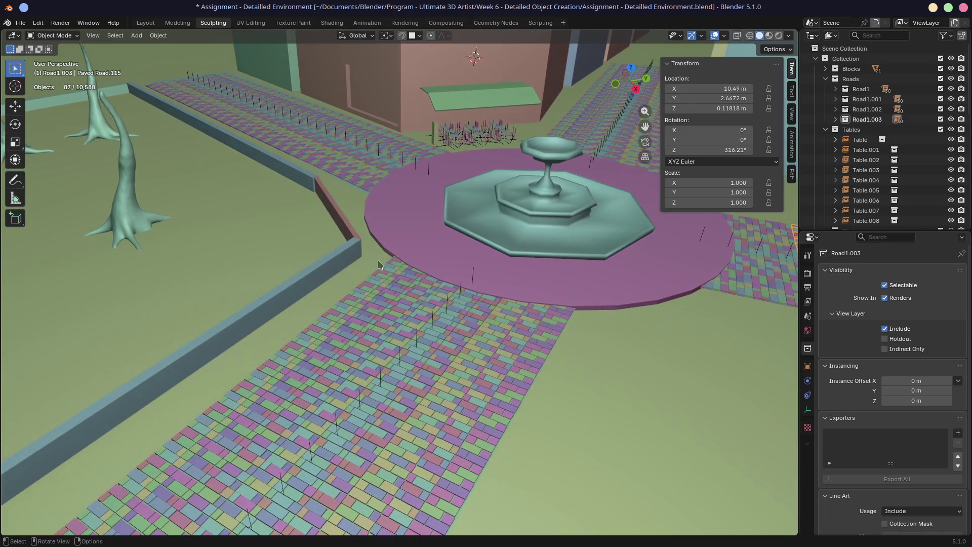
mouse_move(354, 311)
middle_down()
mouse_move(417, 269)
mouse_move(404, 341)
mouse_move(372, 284)
mouse_move(322, 243)
middle_up()
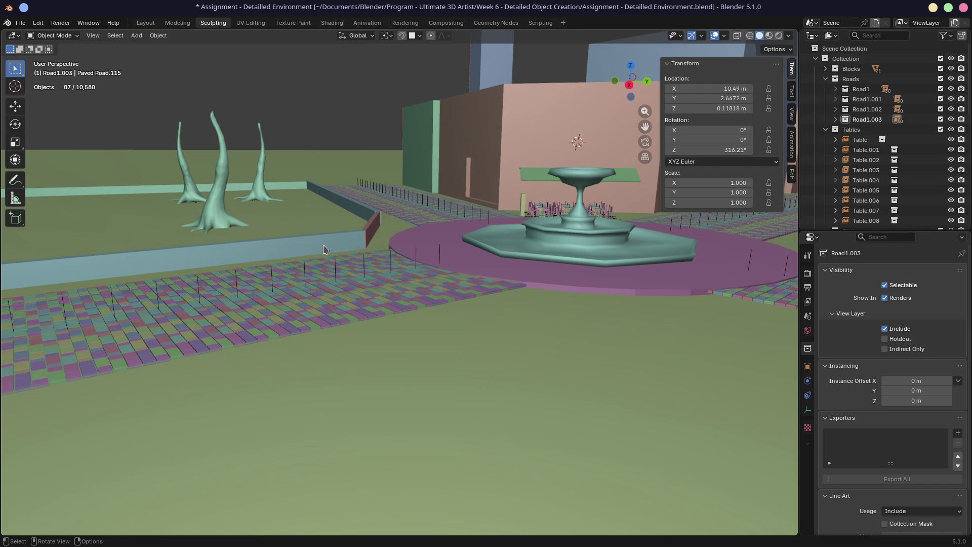
mouse_move(400, 229)
middle_down()
mouse_move(456, 229)
mouse_move(428, 224)
mouse_move(405, 237)
middle_up()
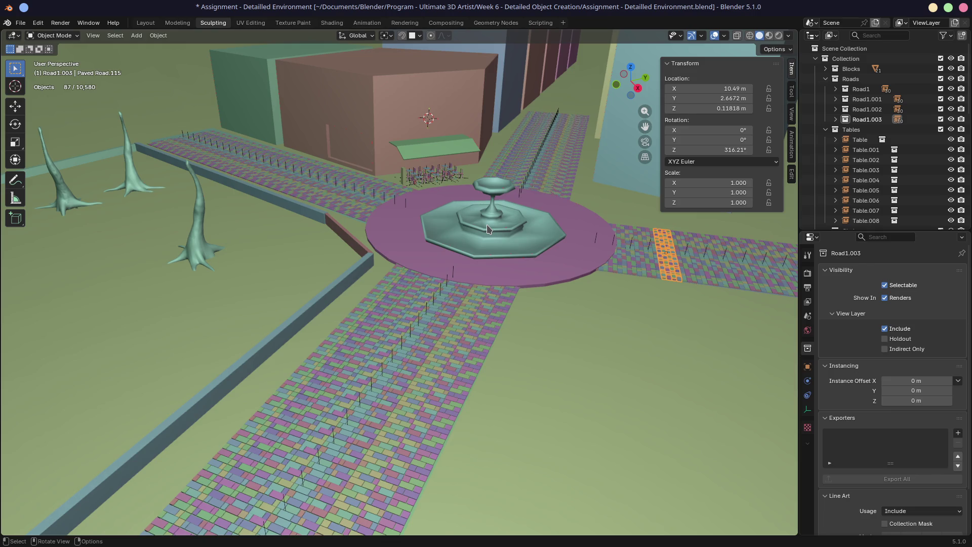
mouse_move(489, 229)
middle_down()
mouse_move(458, 238)
mouse_move(492, 230)
mouse_move(482, 239)
middle_up()
scroll(482, 239, up, 5)
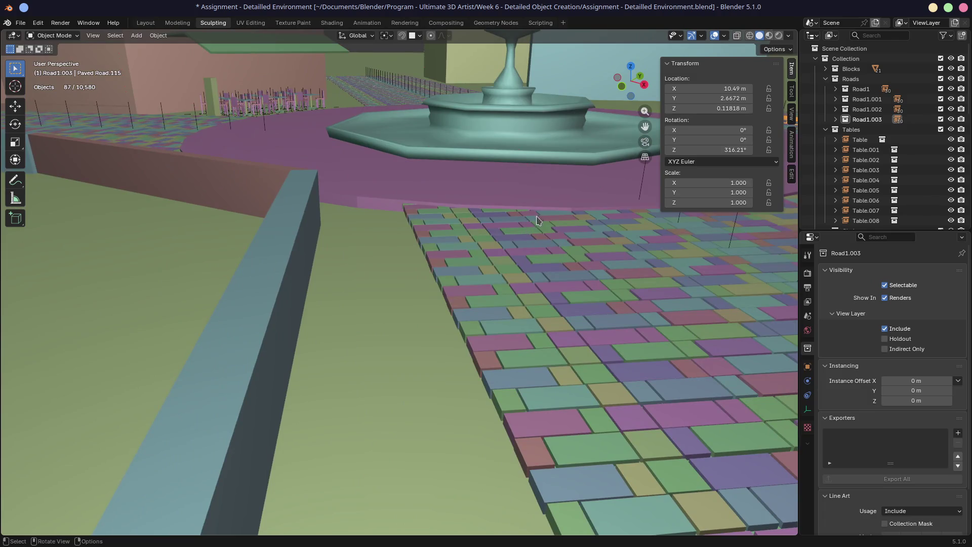
scroll(571, 169, down, 5)
middle_drag(571, 169, 469, 236)
key(KP_0)
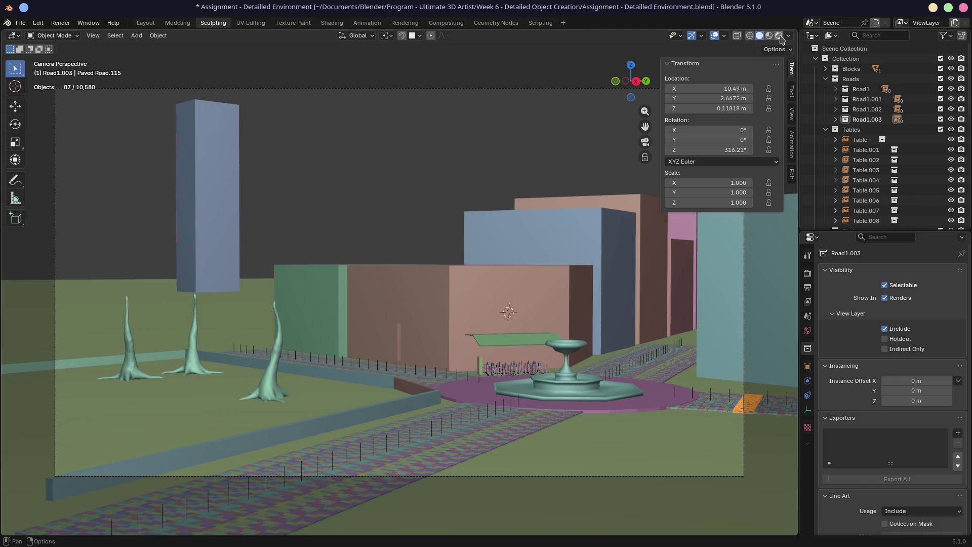
- Use Rendered shading, set the render engine to Cycles on GPU Compute, and start an F12 render
click(779, 35)
click(808, 273)
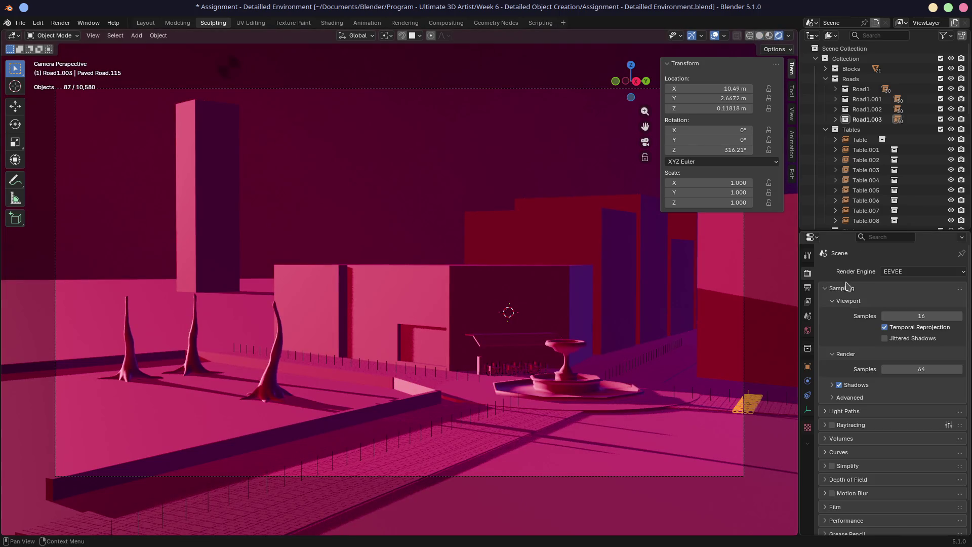
click(912, 272)
click(906, 306)
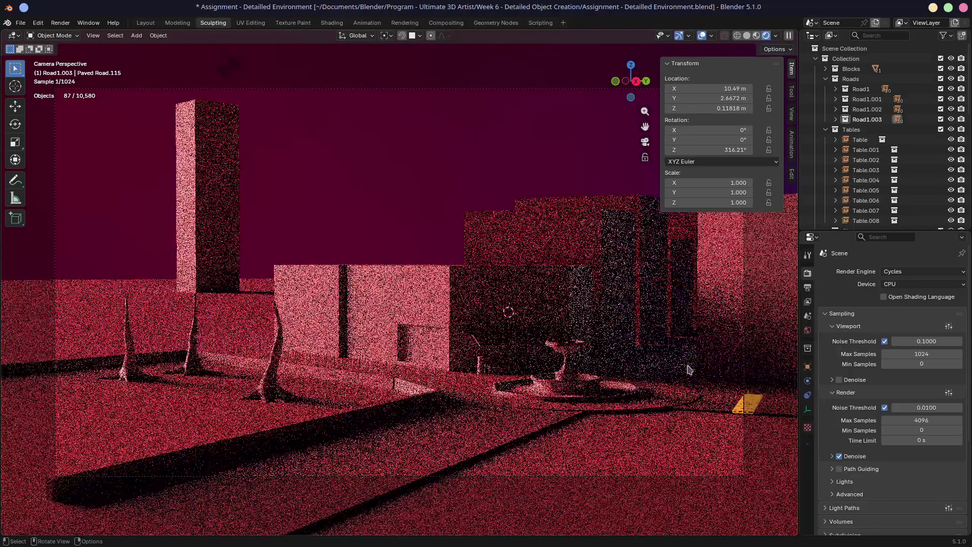
click(914, 285)
click(912, 307)
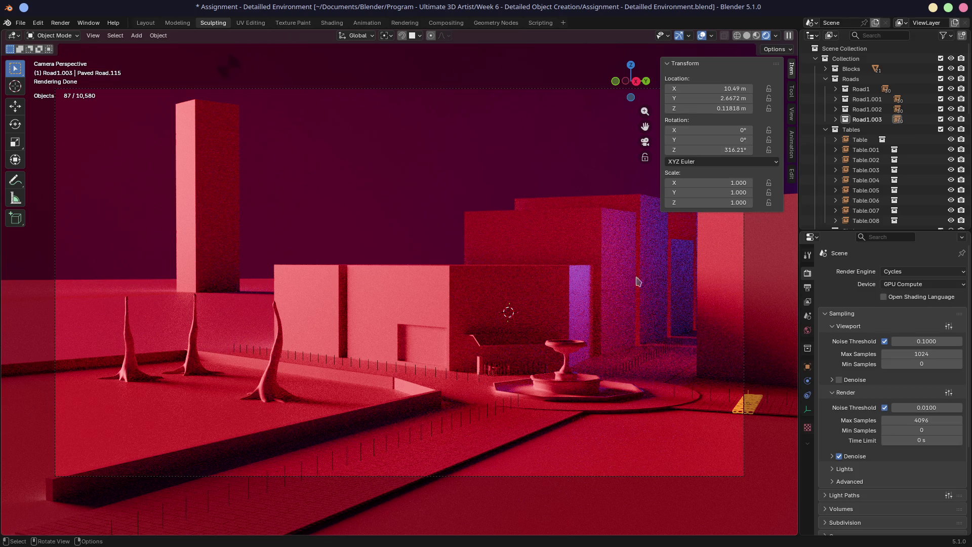
key(F12)
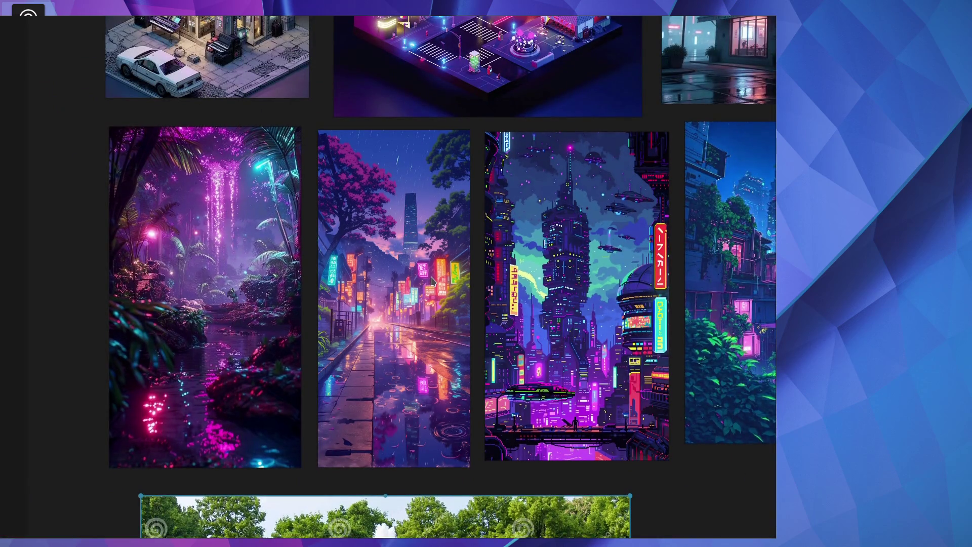
- Scroll across and zoom into the moonlit night-city reference image
scroll(507, 284, right, 3)
scroll(598, 285, up, 5)
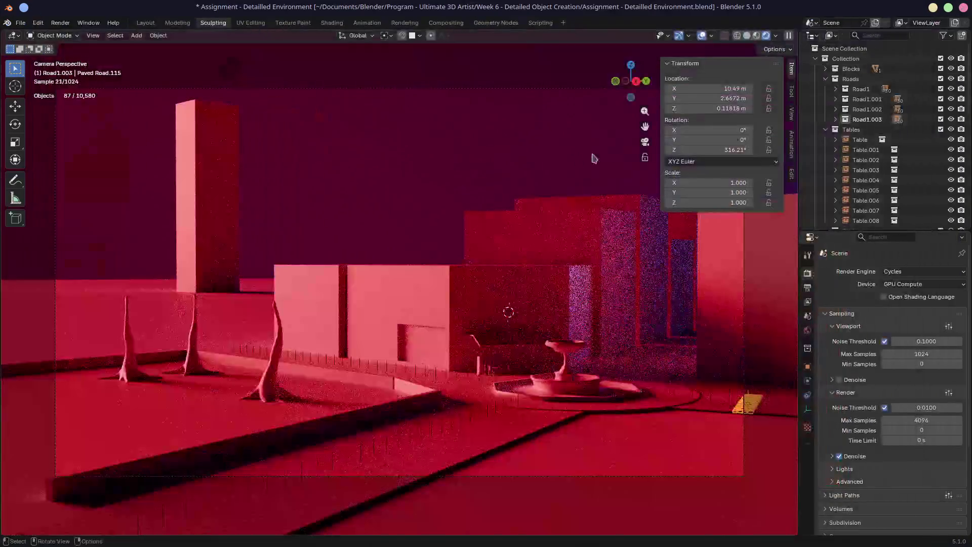
- Add an icosphere to the scene and scale it up to 17
mouse_move(466, 177)
middle_down()
mouse_move(455, 187)
mouse_move(403, 187)
mouse_move(420, 194)
middle_up()
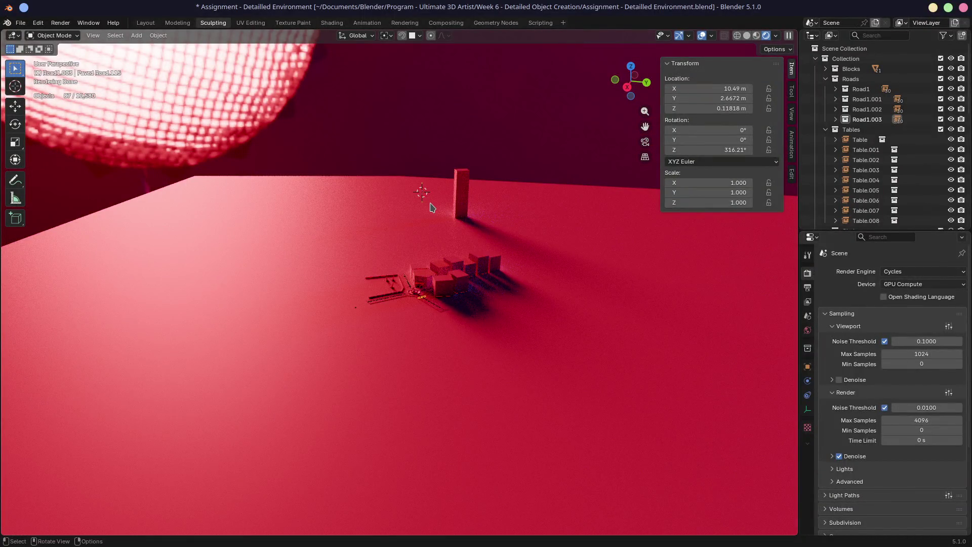
key(shift+a)
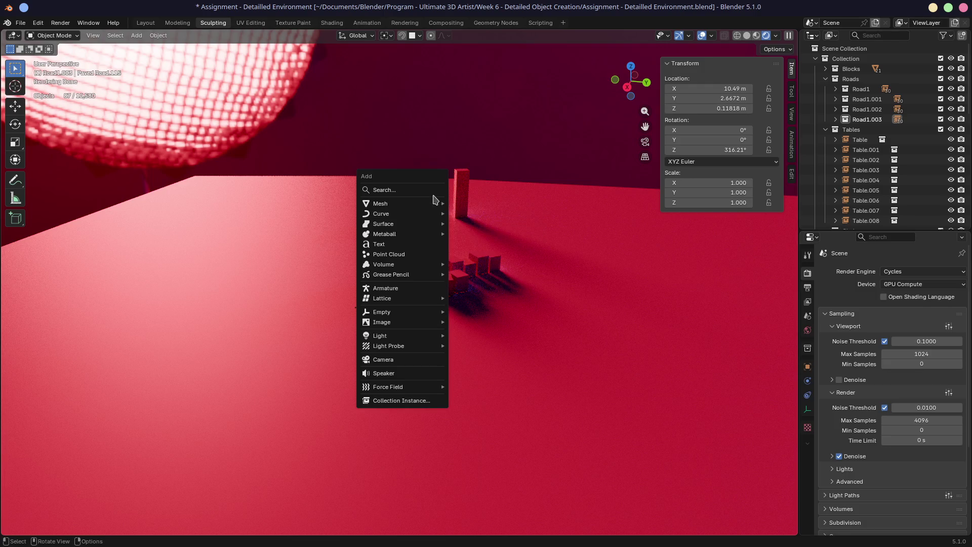
mouse_move(425, 205)
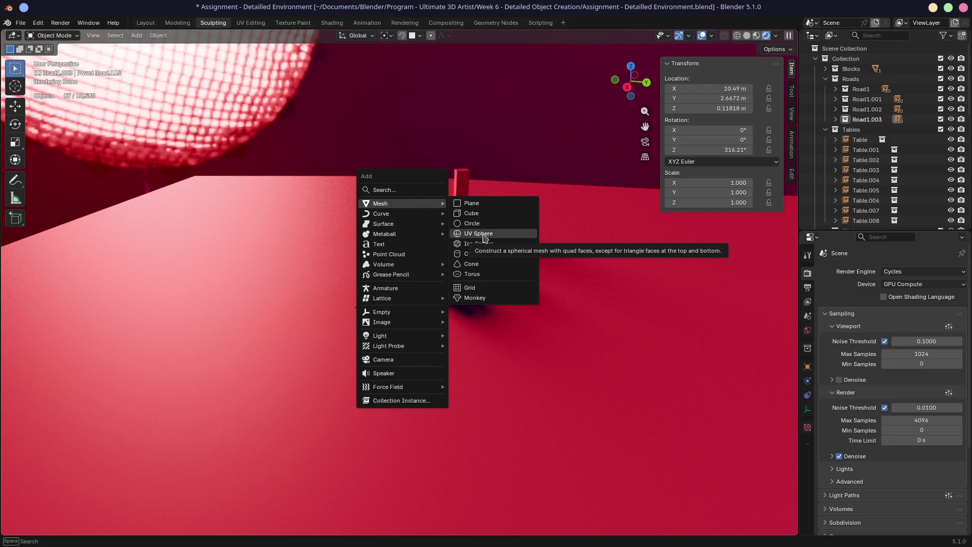
click(480, 243)
key(s)
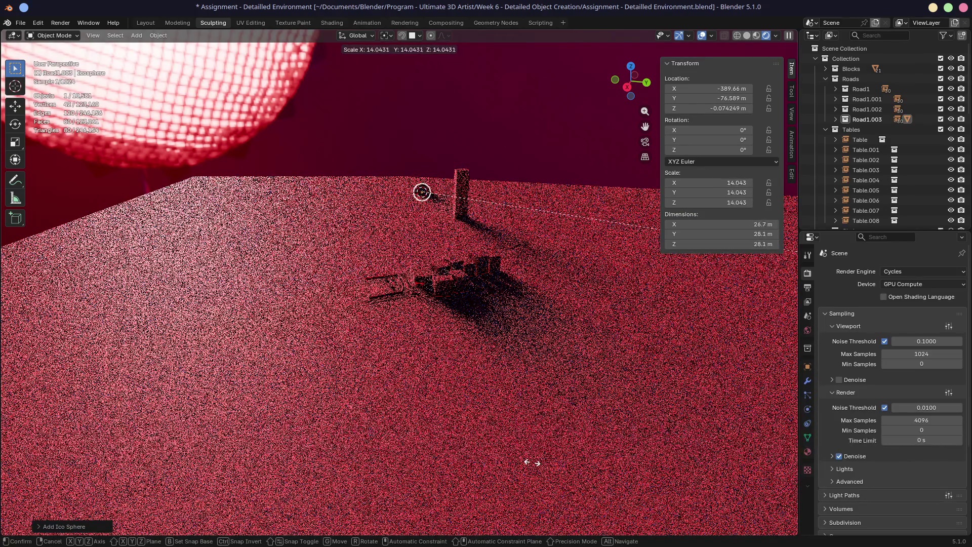
click(107, 503)
- Move the icosphere into the upper-left sky of the camera view and shrink it to moon size
key(KP_0)
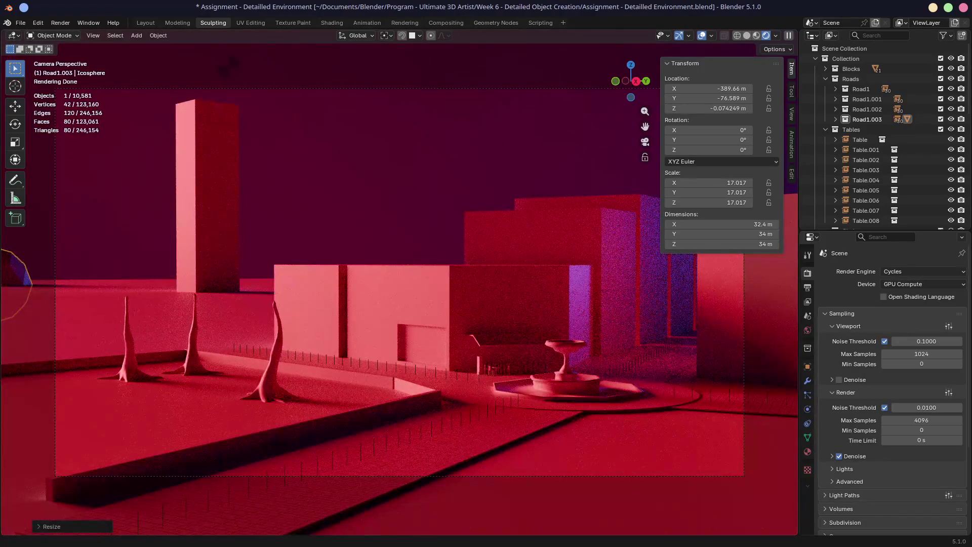
key(g)
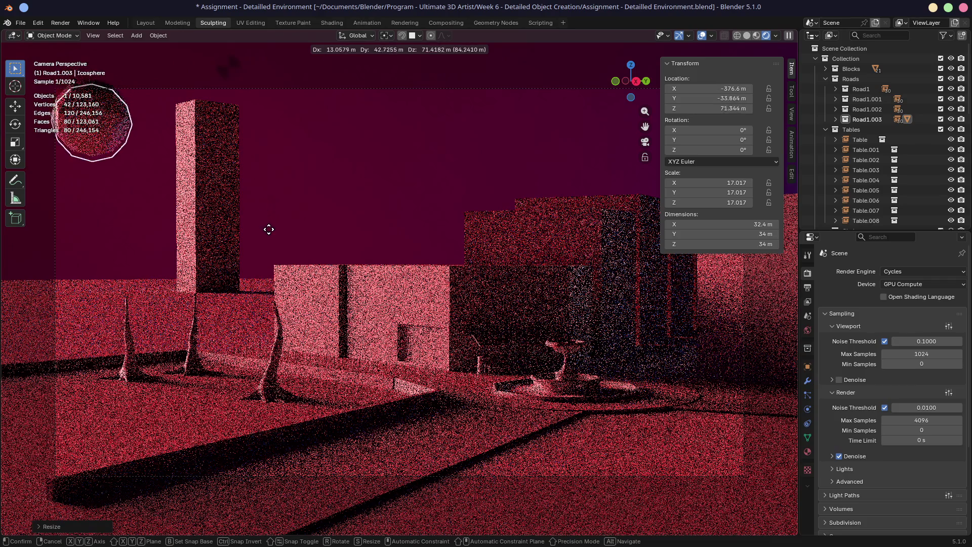
key(s)
click(309, 404)
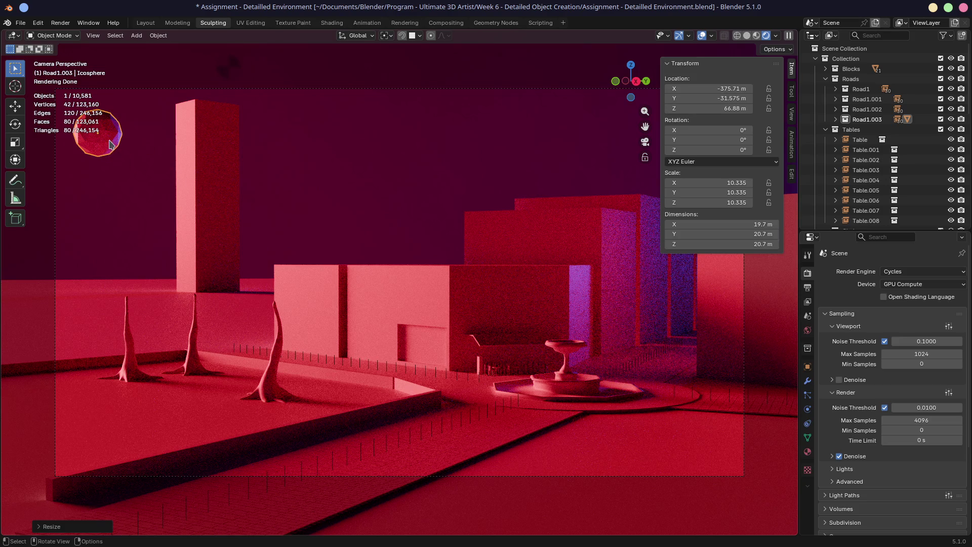
mouse_move(325, 195)
middle_down()
mouse_move(321, 206)
mouse_move(317, 178)
mouse_move(419, 204)
mouse_move(217, 143)
mouse_move(250, 141)
middle_up()
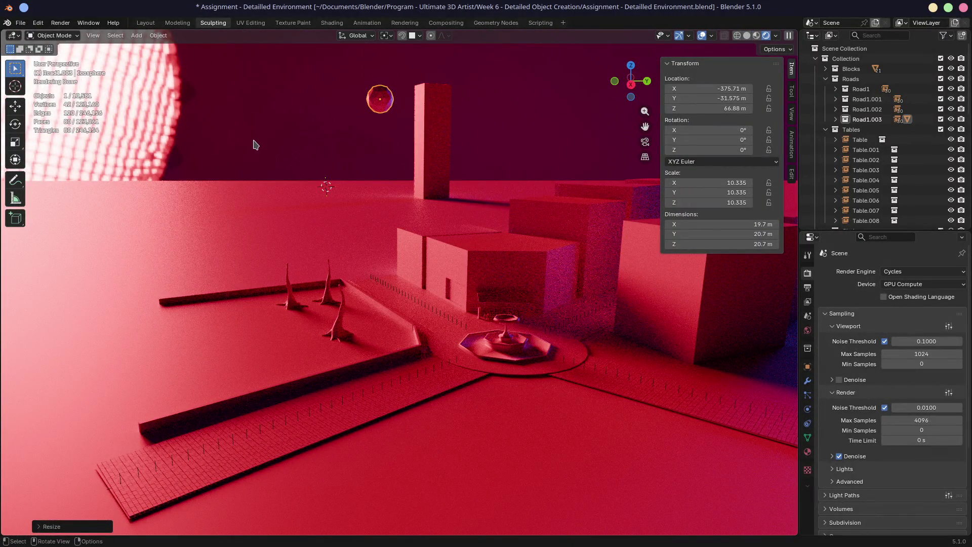
key(KP_0)
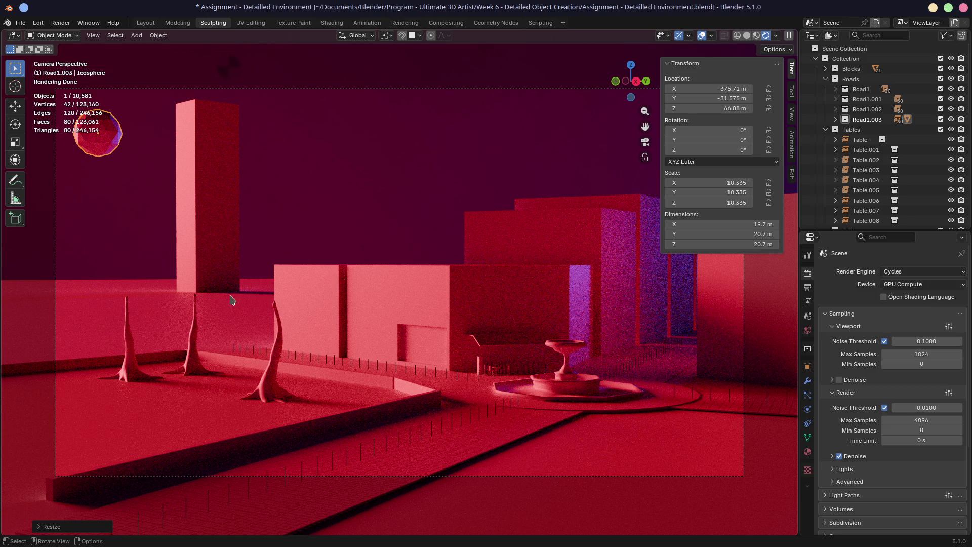
- Switch to solid shading and select the six building blocks
middle_drag(231, 286, 212, 290)
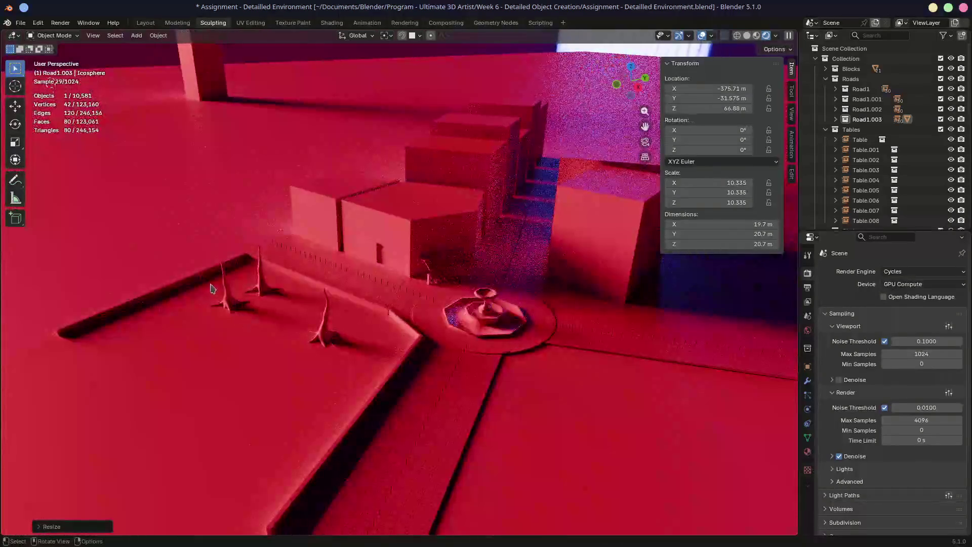
click(748, 36)
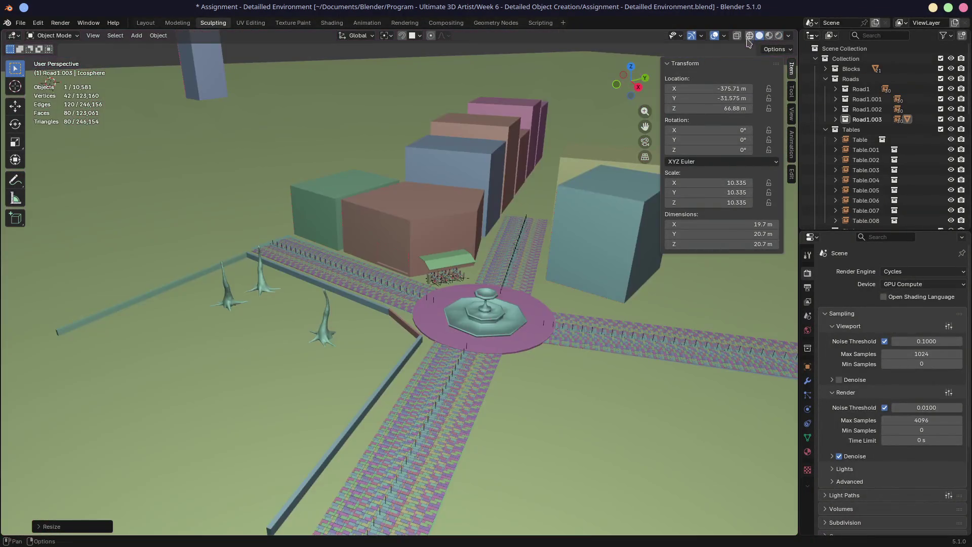
middle_drag(365, 181, 380, 186)
click(481, 97)
shift+click(482, 97)
shift+click(511, 98)
shift+click(521, 86)
shift+click(527, 79)
shift+click(527, 78)
- Make linked copies of the blocks, place them down-left of the park, and rotate about 11°
key(KP_7)
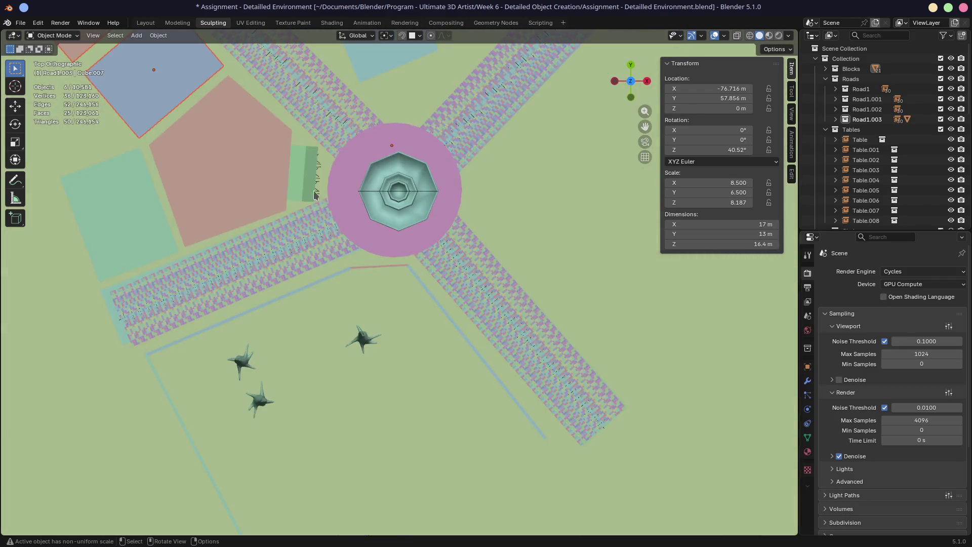
scroll(245, 287, down, 5)
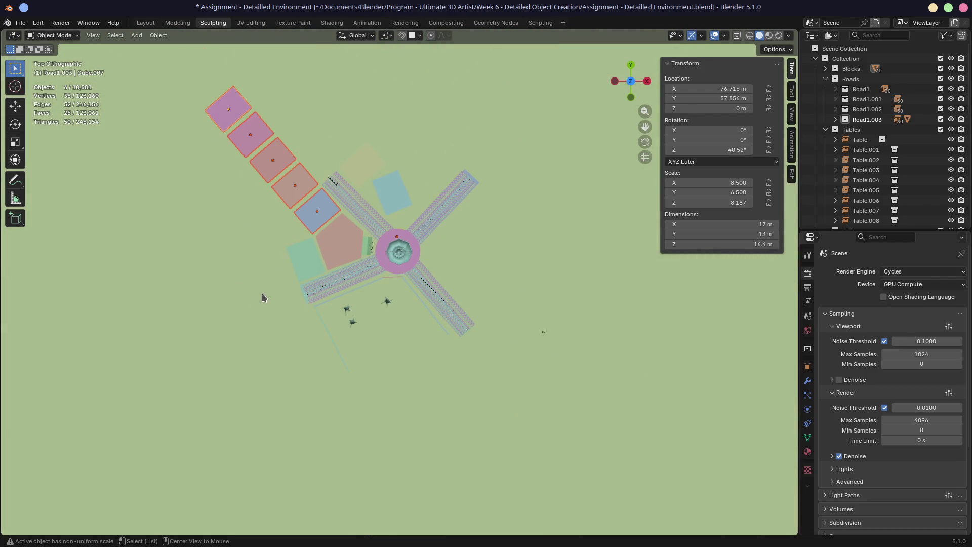
key(alt+d)
click(273, 496)
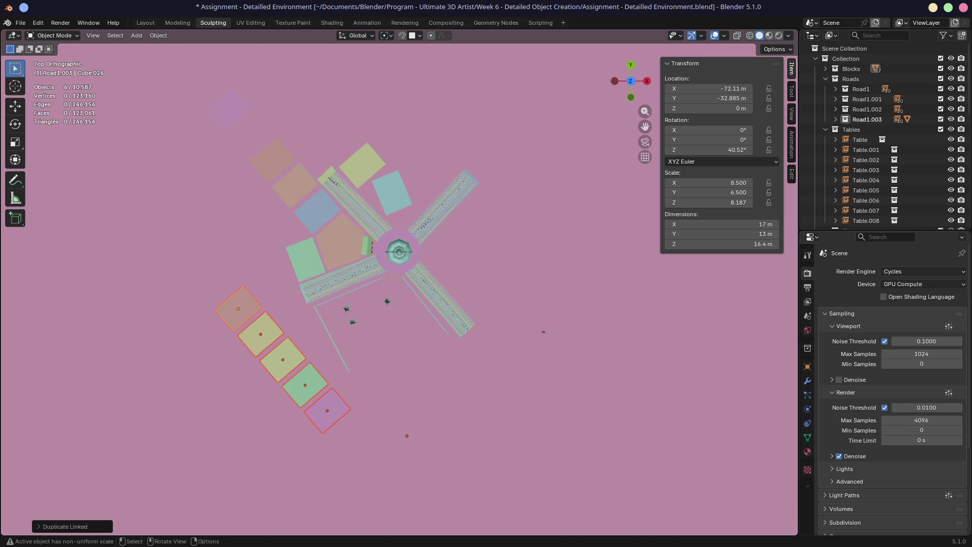
key(r)
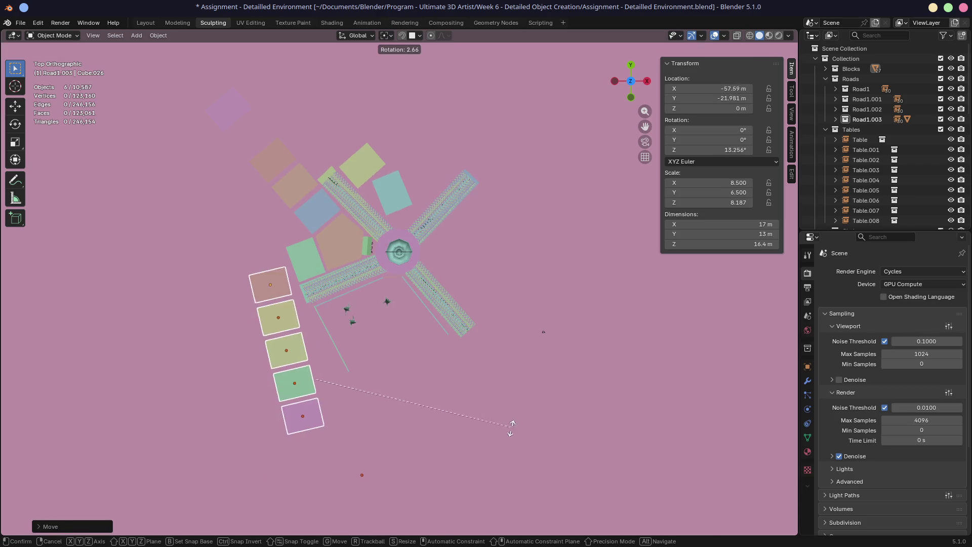
click(482, 397)
- Straighten and reposition the copied blocks beside the plaza from top view, then select the ground plane
key(KP_0)
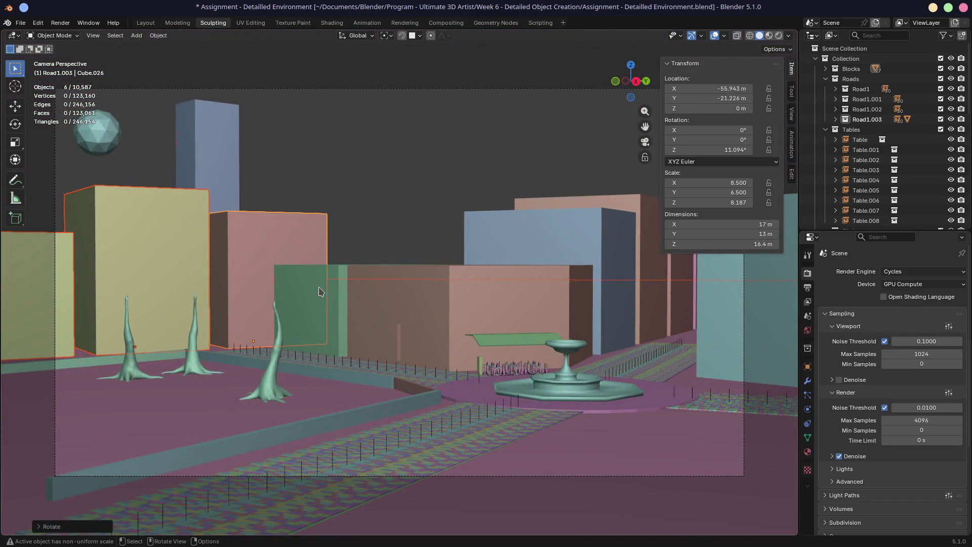
scroll(324, 288, down, 2)
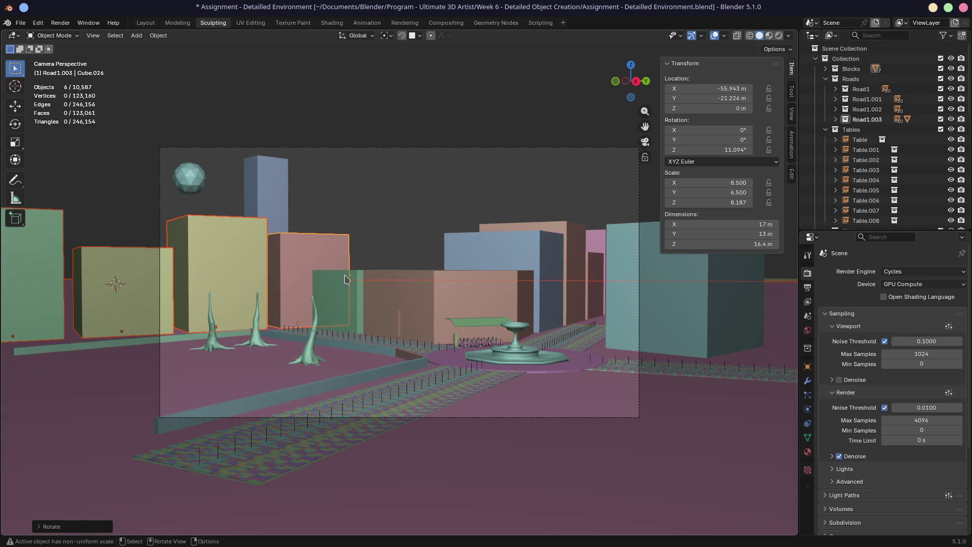
scroll(375, 282, up, 1)
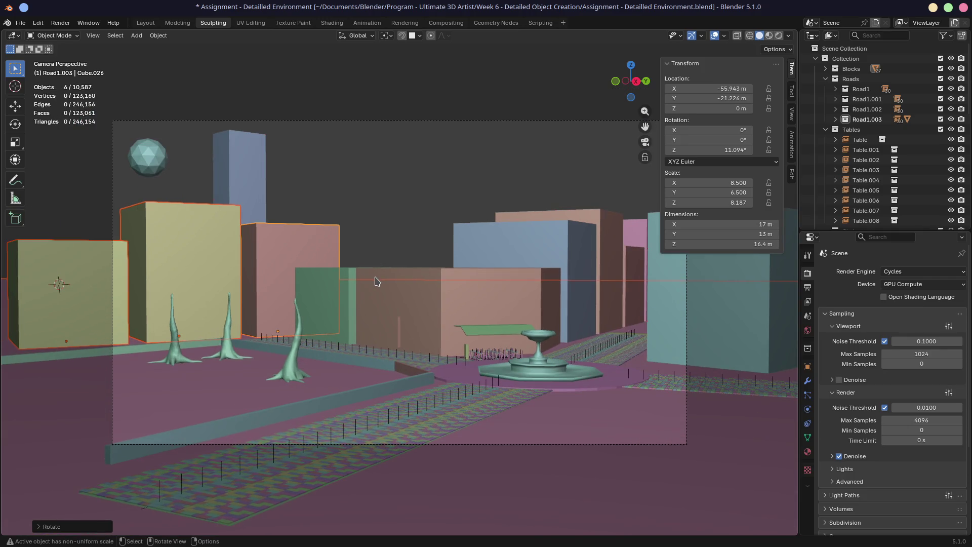
middle_drag(375, 281, 641, 211)
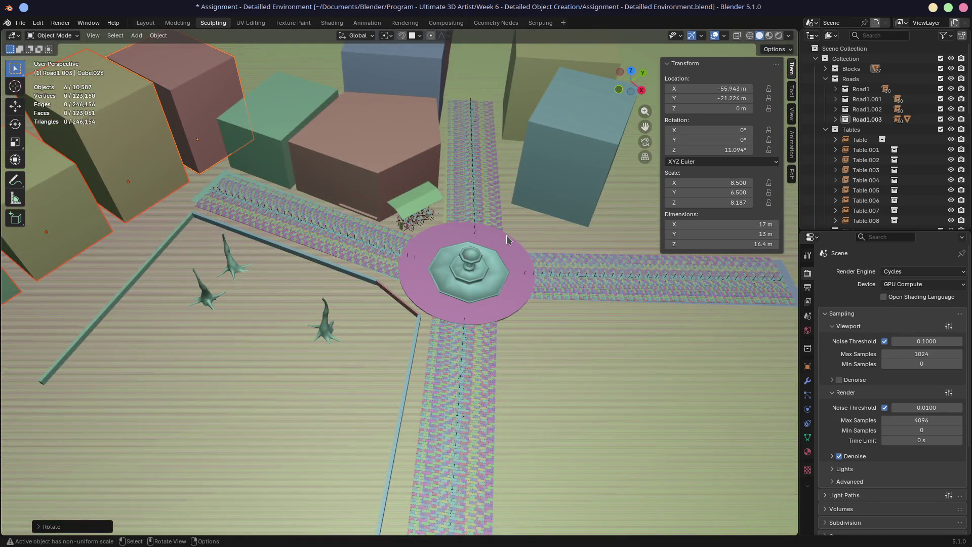
key(KP_7)
mouse_move(510, 239)
alt+middle_down()
mouse_move(310, 291)
mouse_move(390, 265)
mouse_move(395, 249)
alt+middle_up()
key(r)
key(g)
click(509, 276)
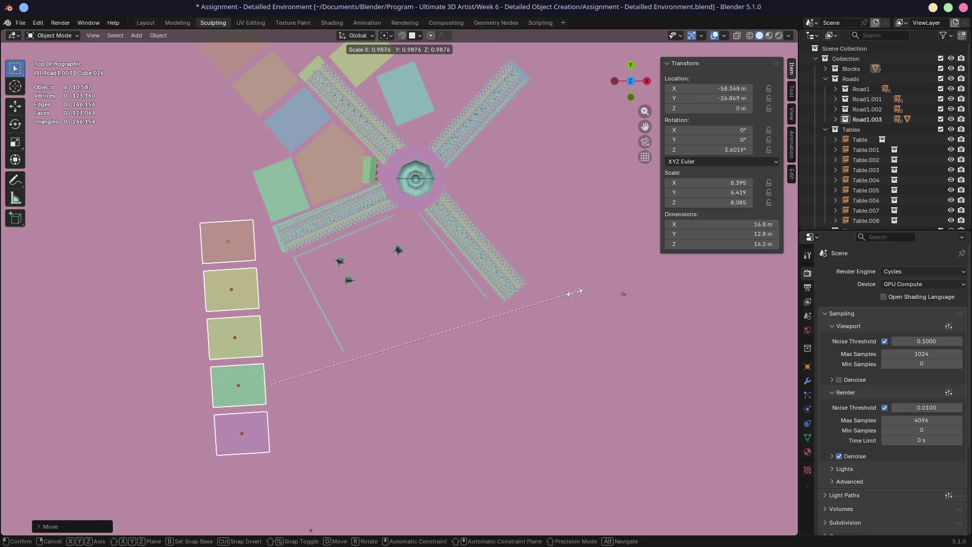
click(577, 299)
mouse_move(578, 299)
middle_down()
mouse_move(491, 260)
mouse_move(529, 270)
middle_up()
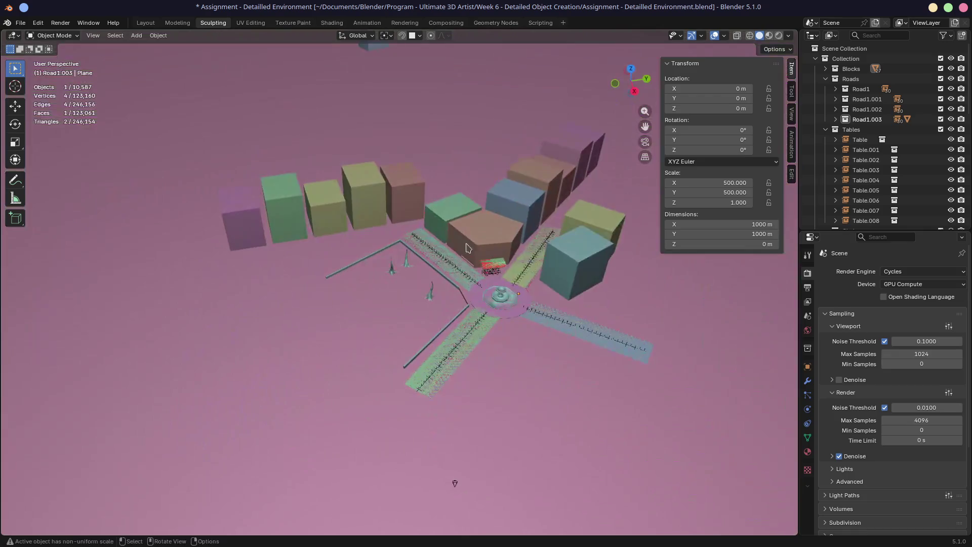
- Delete the green ground plane
scroll(530, 270, up, 3)
key(KP_0)
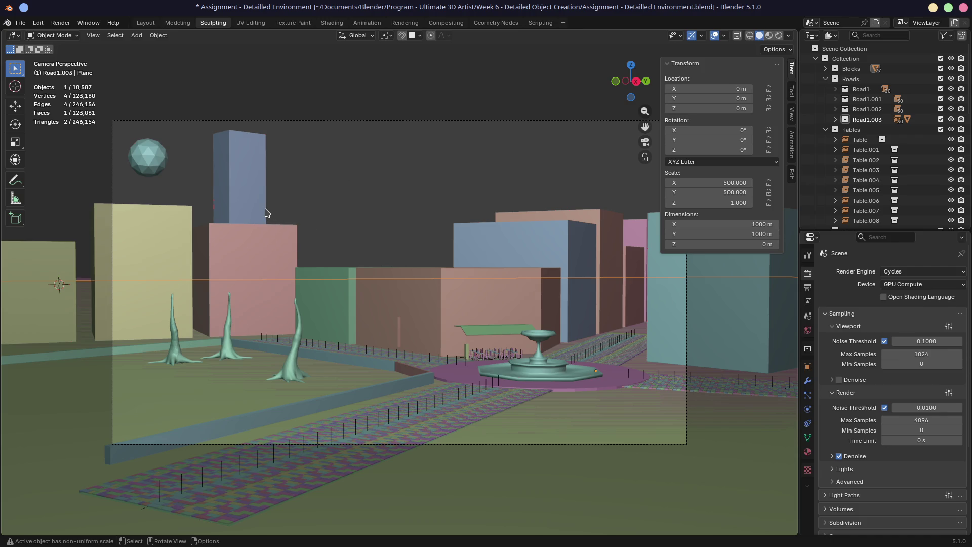
mouse_move(231, 240)
middle_down()
mouse_move(265, 289)
mouse_move(193, 259)
mouse_move(209, 268)
mouse_move(240, 440)
middle_up()
key(x)
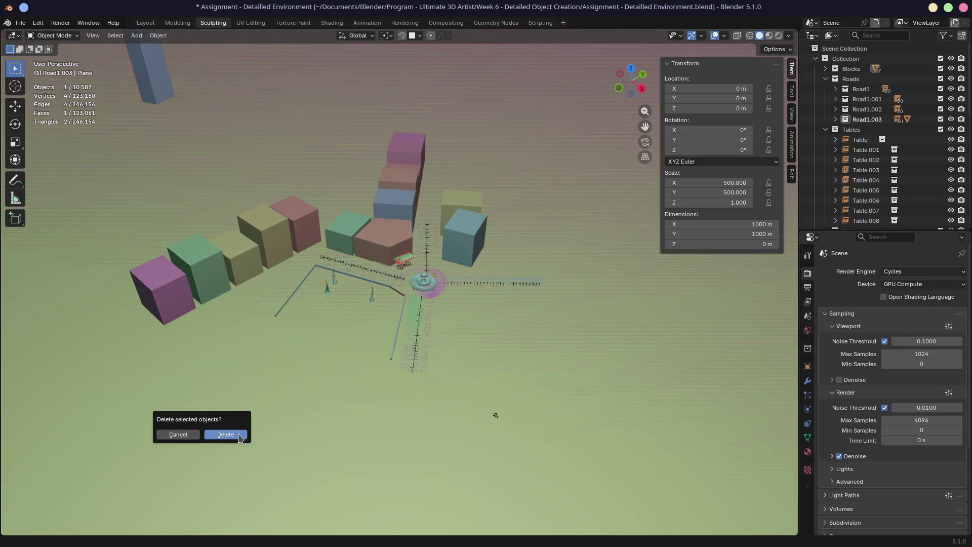
click(238, 434)
- Select and delete the pink ground plane as well
click(189, 334)
middle_drag(210, 243, 278, 384)
key(x)
click(274, 407)
mouse_move(271, 396)
middle_down()
mouse_move(225, 273)
mouse_move(208, 282)
middle_up()
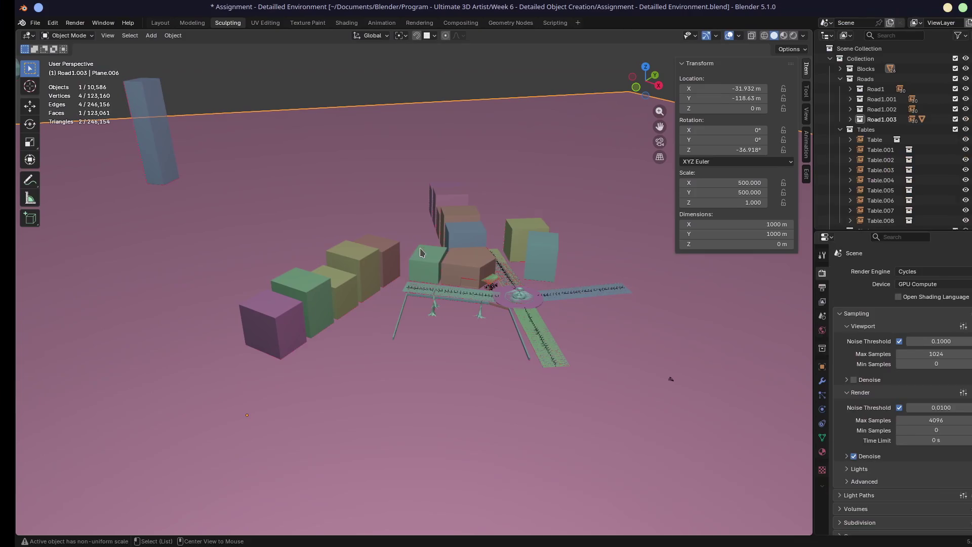
- Save the file, return to the camera view and render it with F12
mouse_move(461, 339)
middle_down()
mouse_move(365, 328)
mouse_move(573, 337)
middle_up()
key(ctrl+s)
key(KP_0)
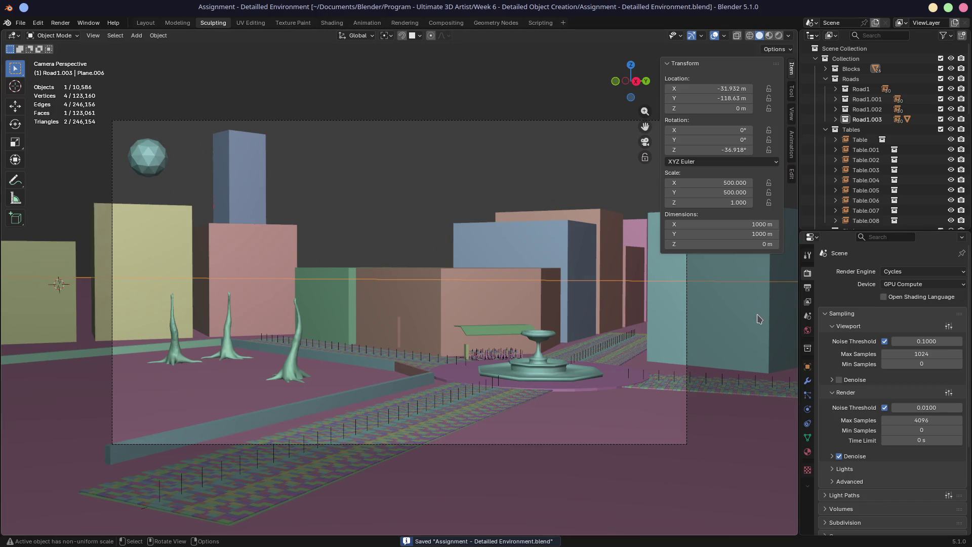
key(F12)
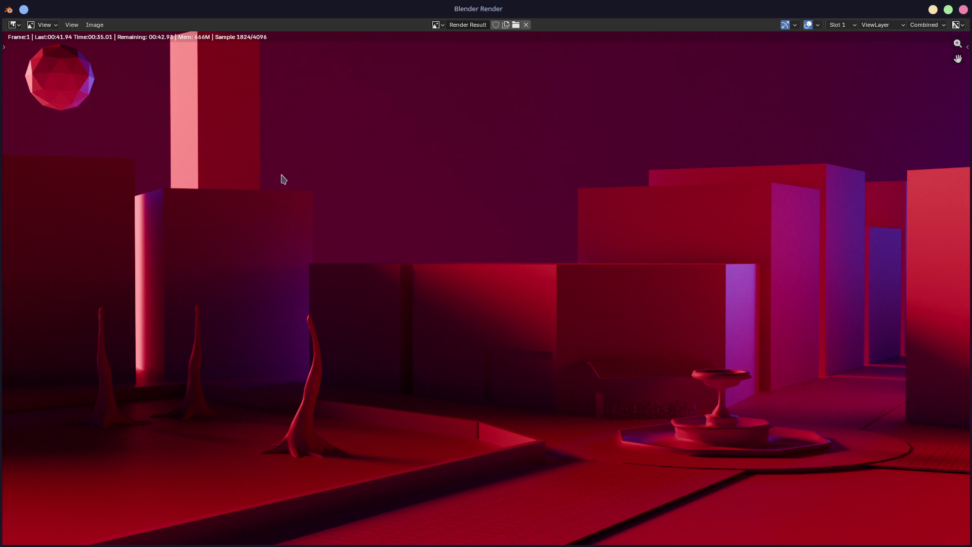
- Scroll in the render window as the Cycles render refines toward sample 2000/4096
scroll(392, 213, down, 1)
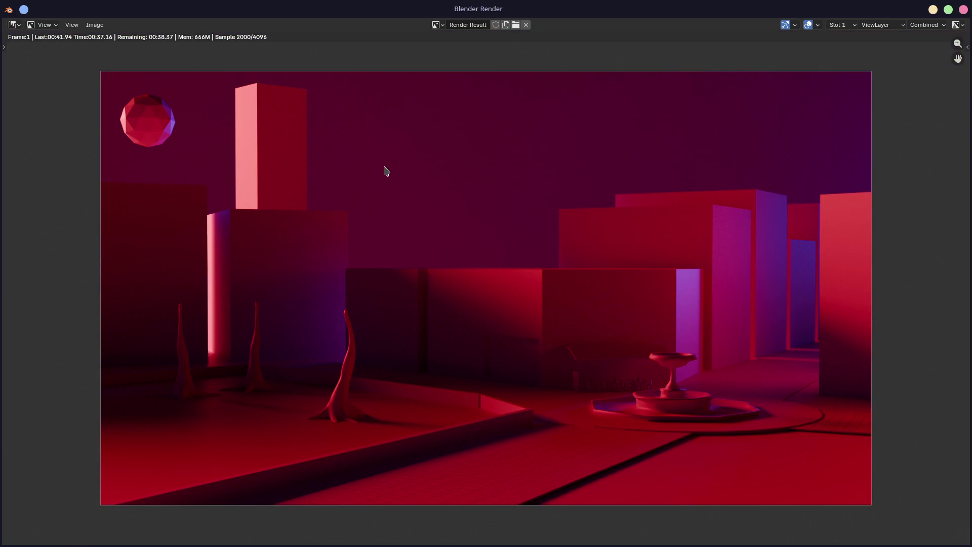